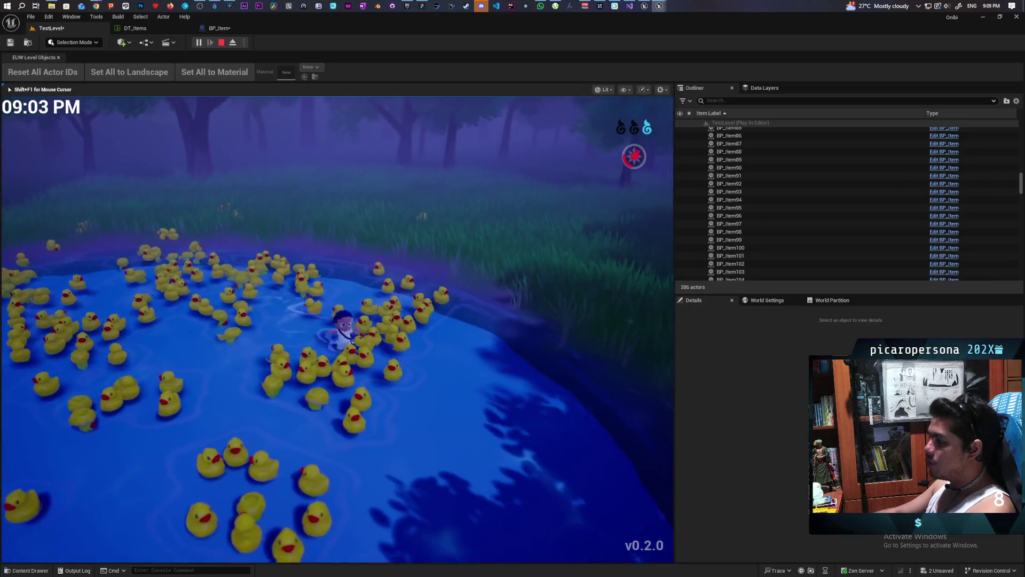
Wade the character back and forth through the rubber duck pond, then stop the play session
key(w)
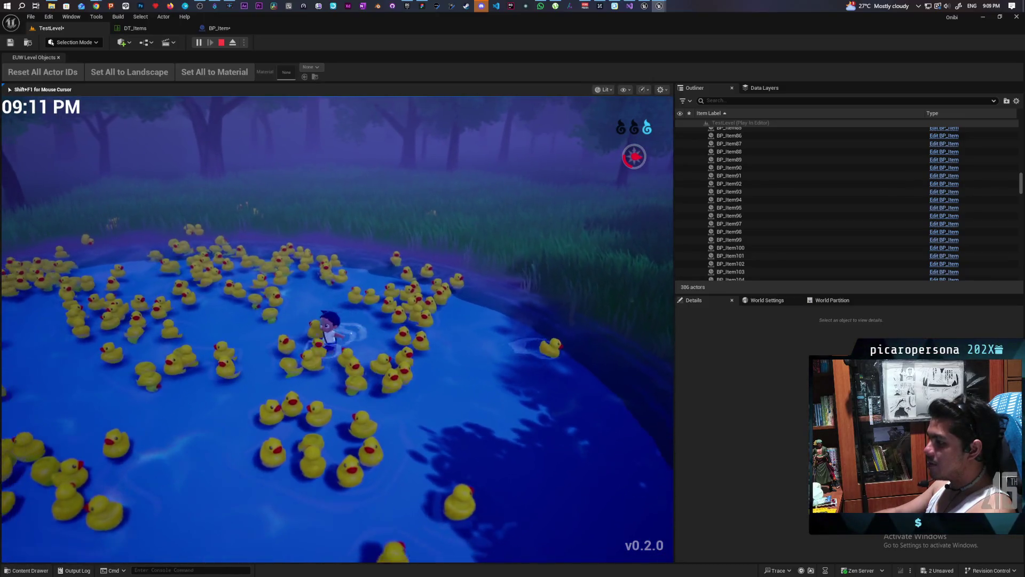
key(s)
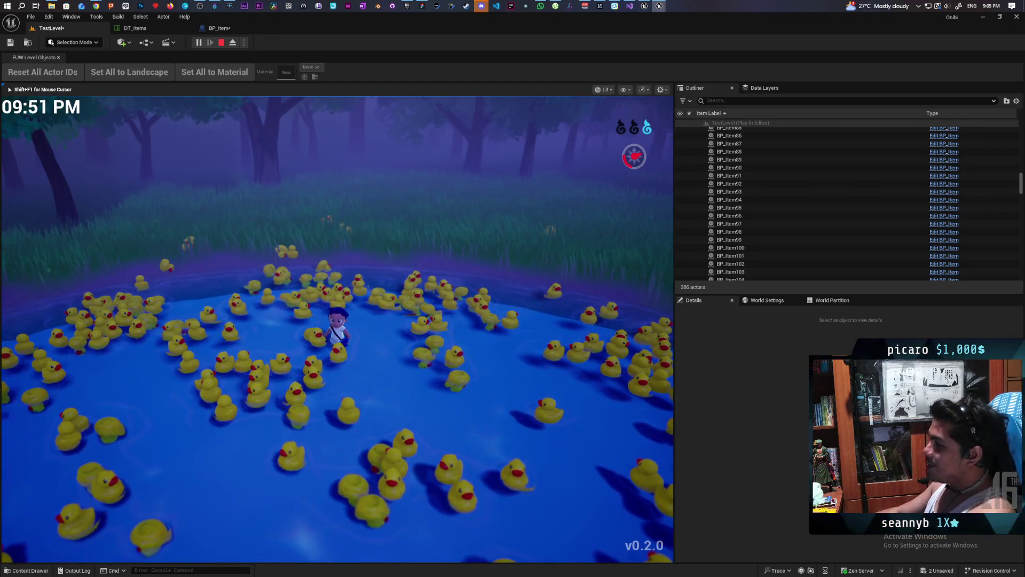
key(w)
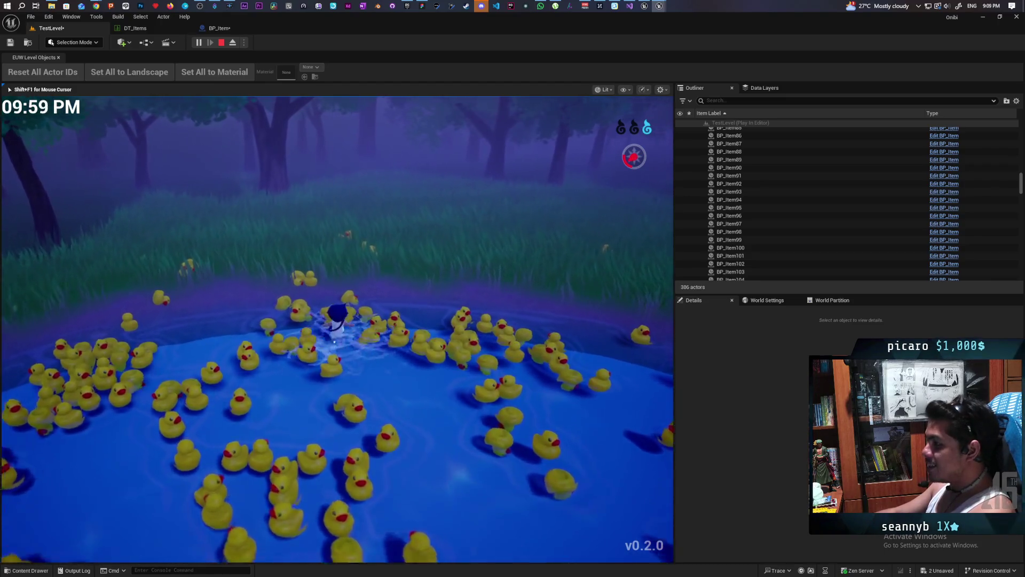
key(w)
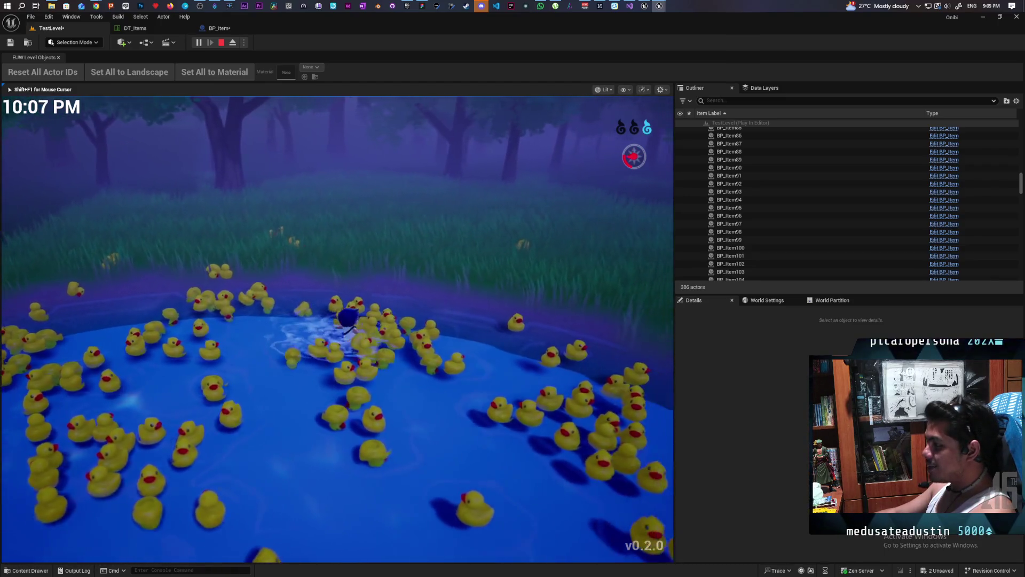
key(s)
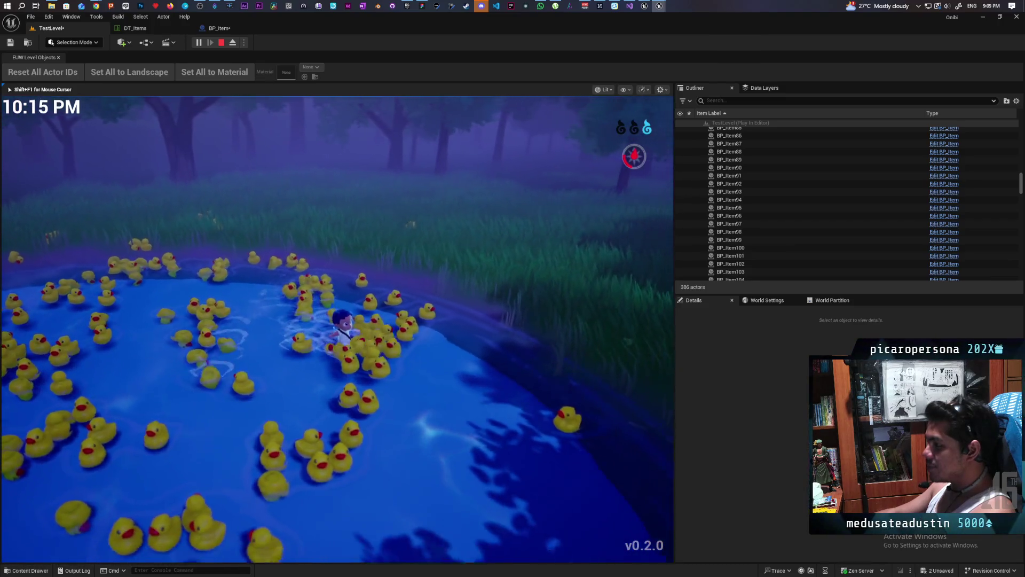
key(w)
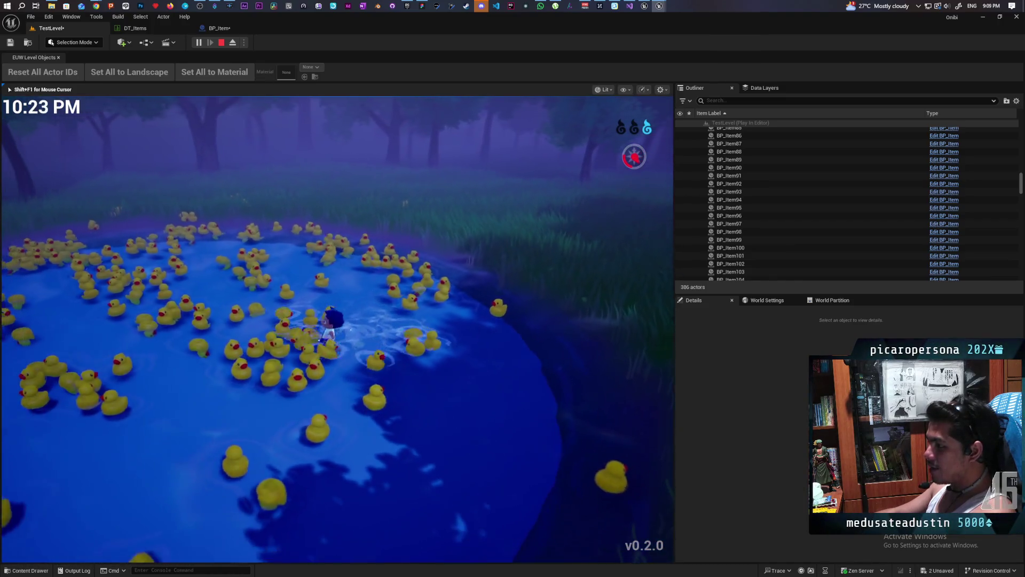
key(s)
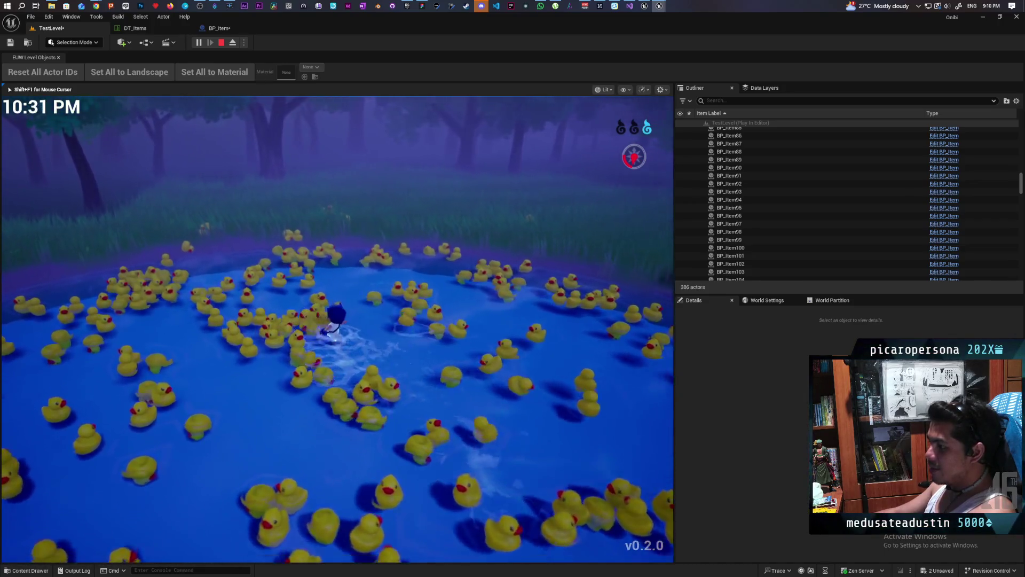
key(w)
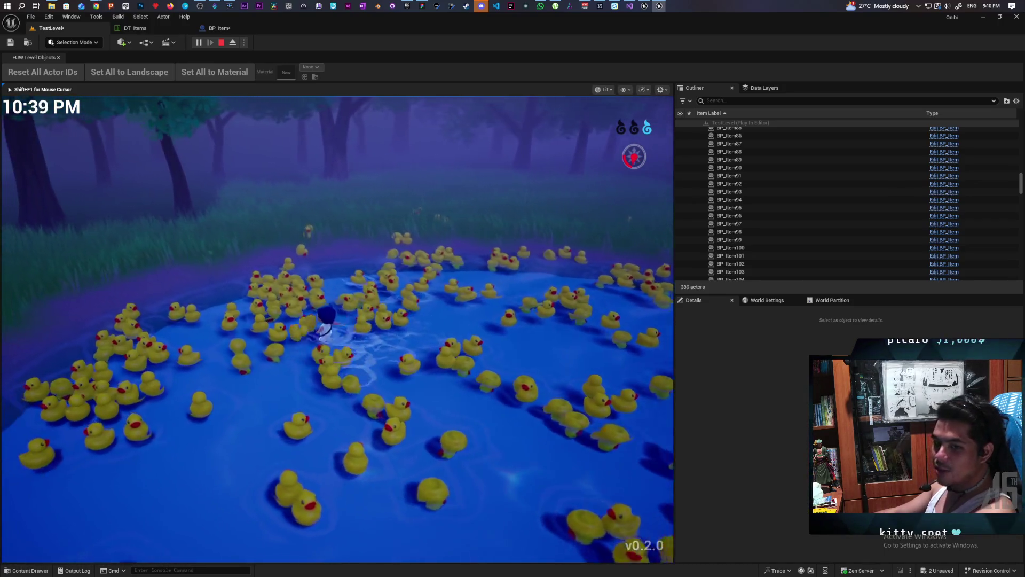
key(s)
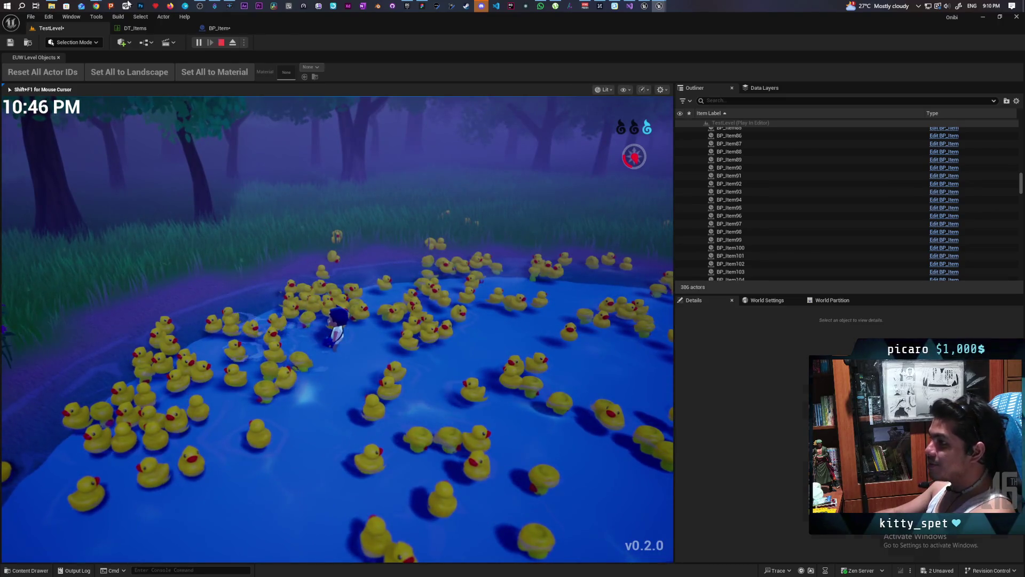
key(Escape)
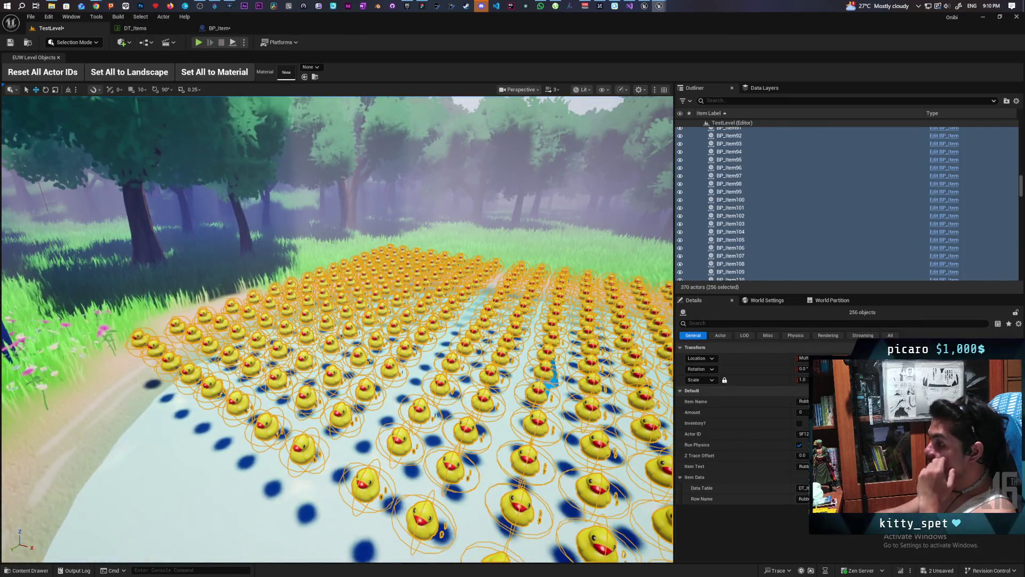
Delete both stray rubber ducks near the lights, save TestLevel, and bring up the GreyboxLevel window
key(w)
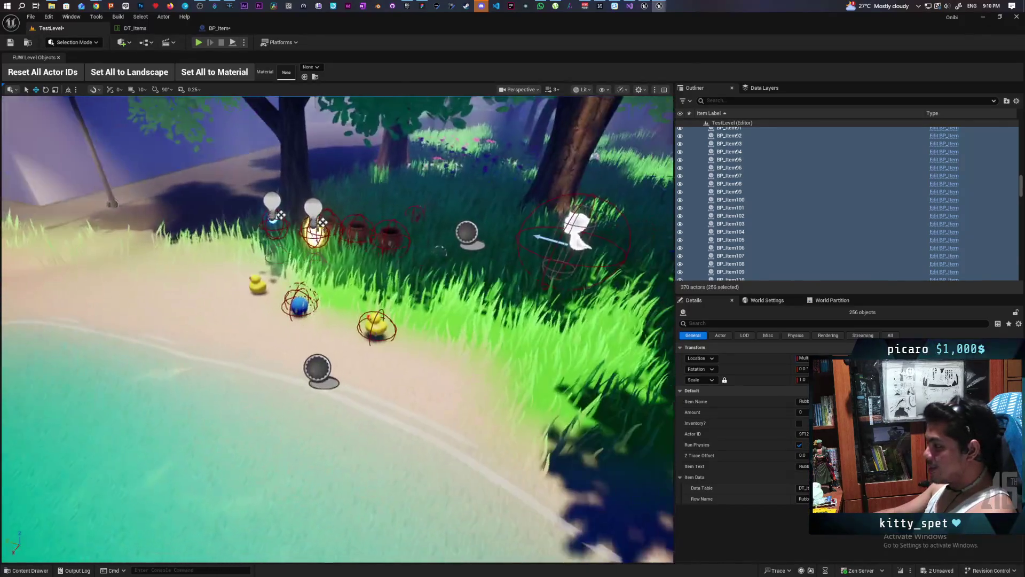
key(w)
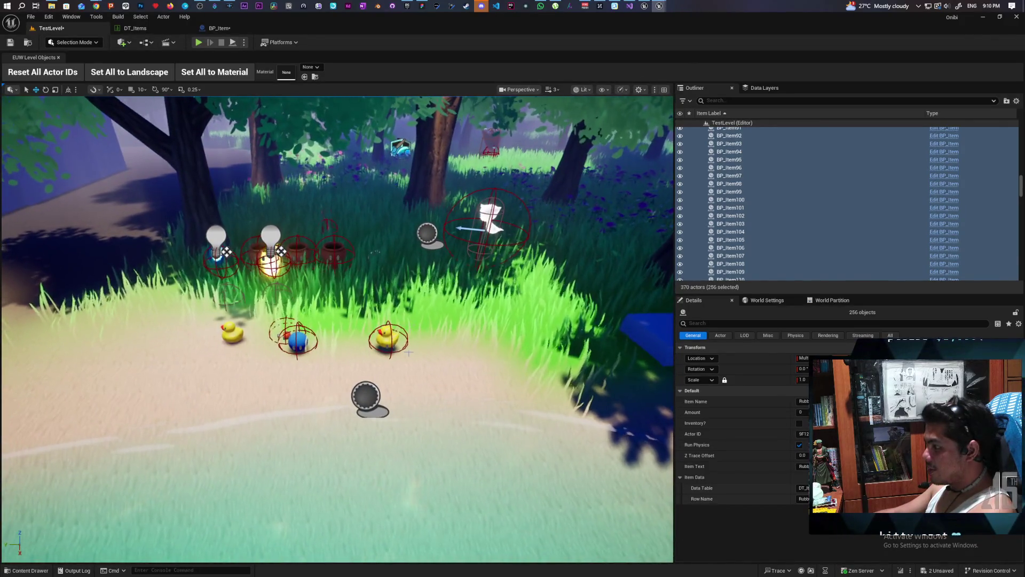
click(409, 348)
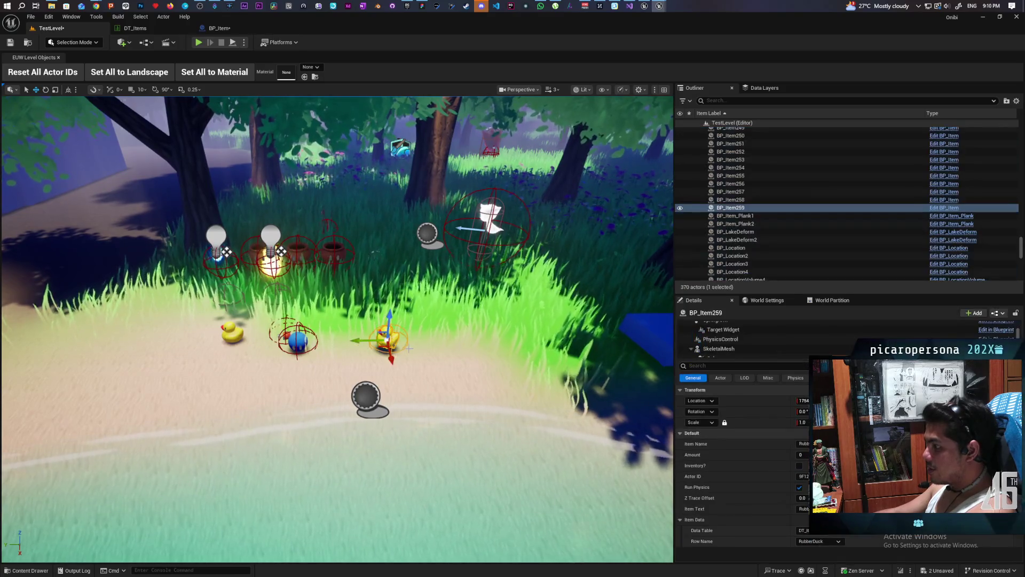
key(Delete)
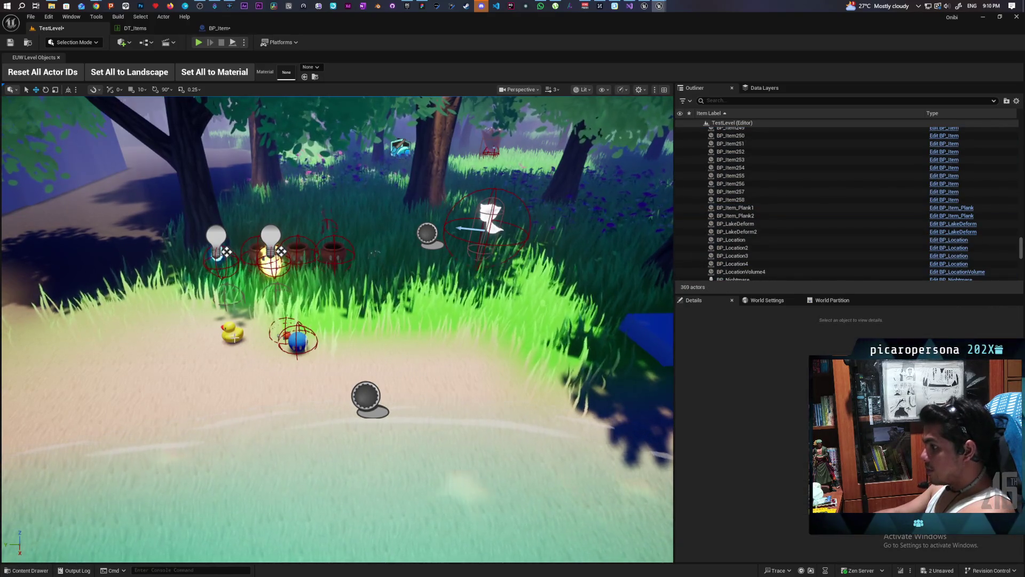
click(234, 334)
key(Delete)
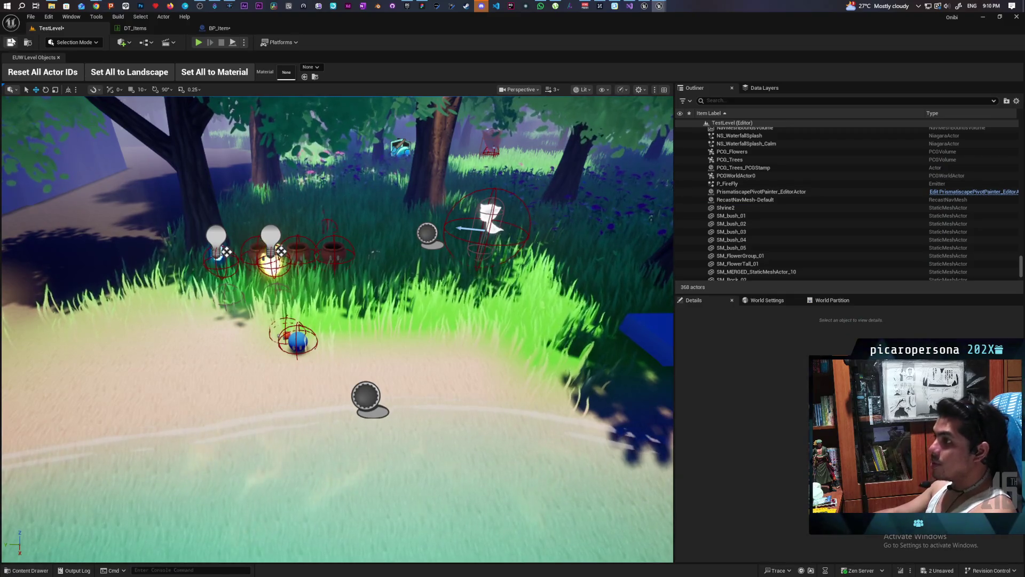
click(11, 41)
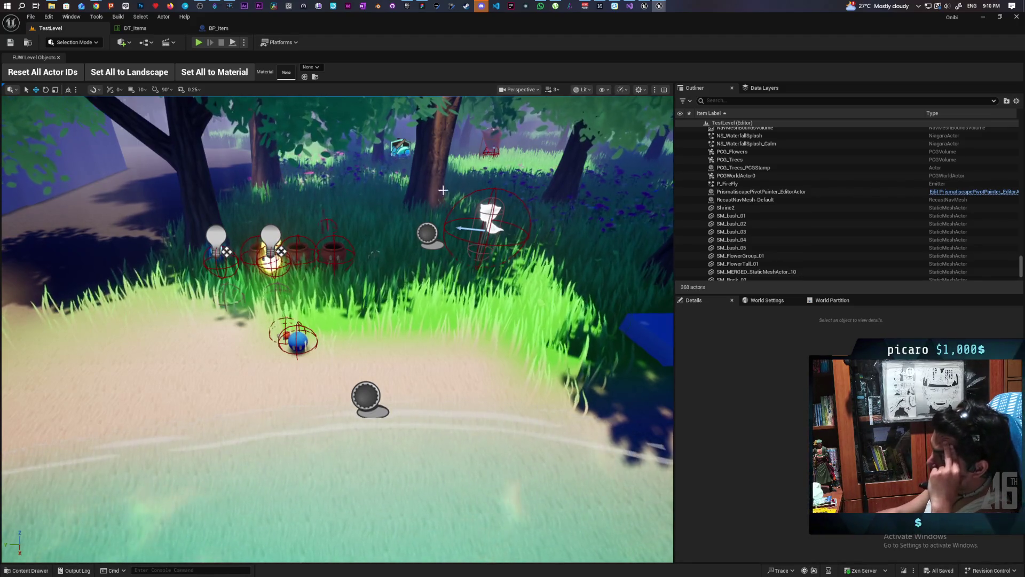
click(646, 5)
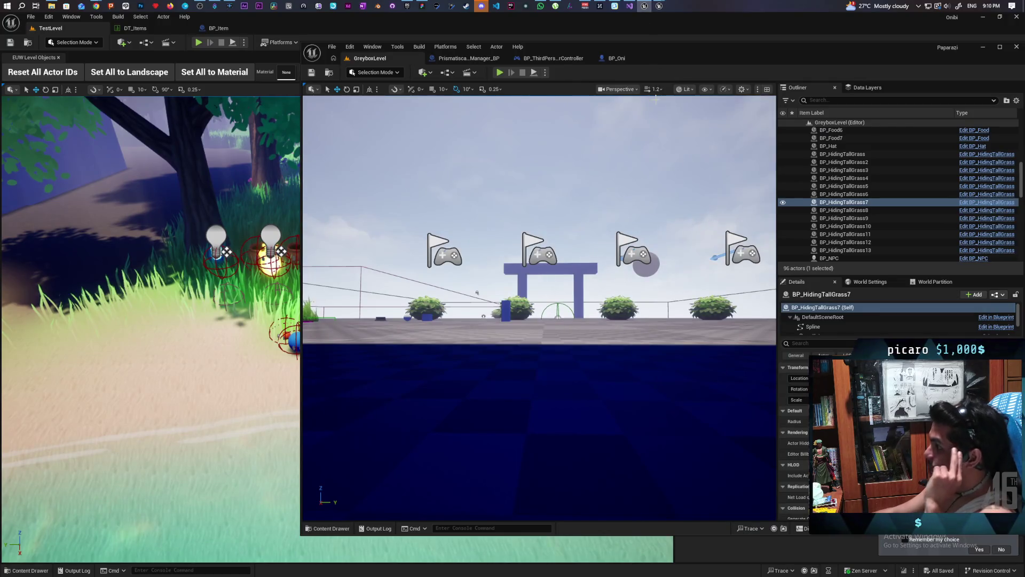
Shift the GreyboxLevel window left and raise the view above the floor to see the grass patches
drag(691, 57, 567, 43)
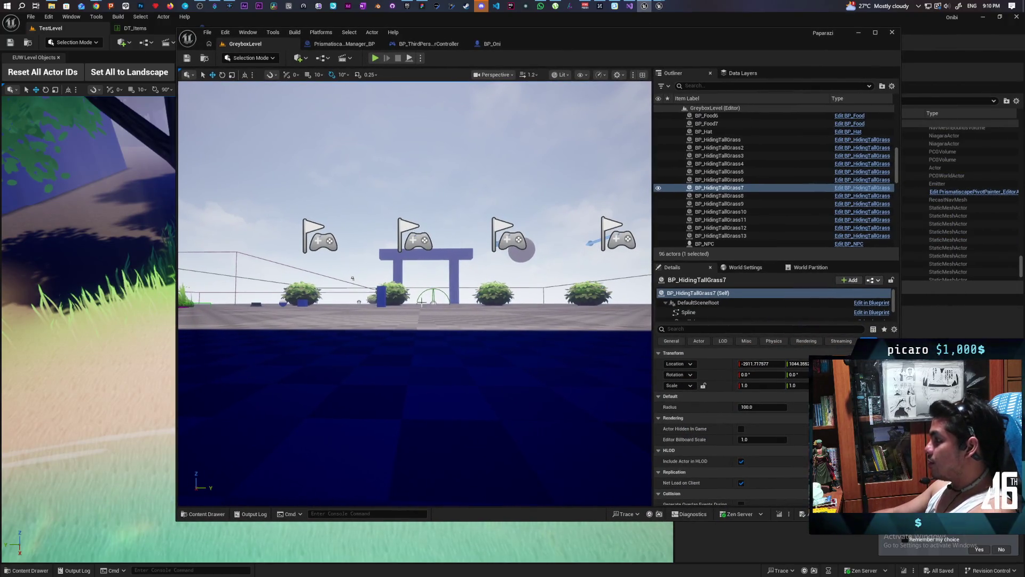
mouse_move(442, 337)
mouse_down()
mouse_move(442, 288)
mouse_move(442, 323)
mouse_move(442, 307)
mouse_up()
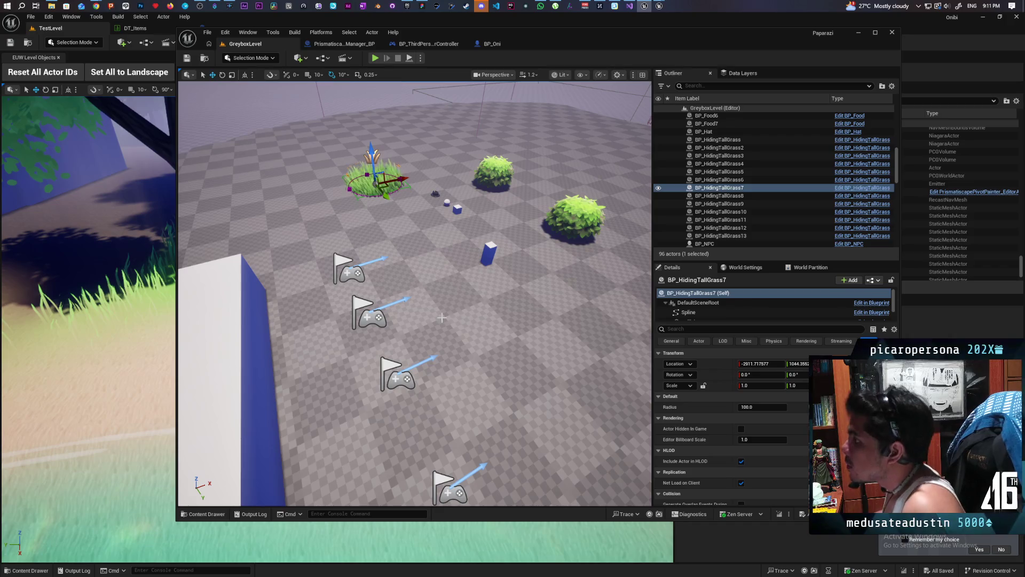
click(420, 59)
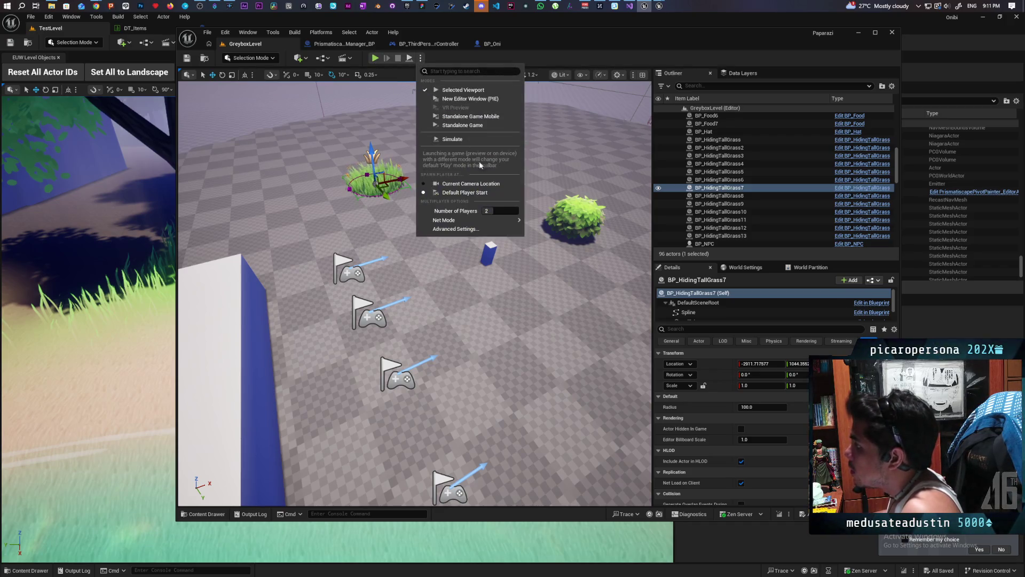
Play a two-player New Editor Window (PIE) session, walking the purple character in and out of the grass
click(398, 140)
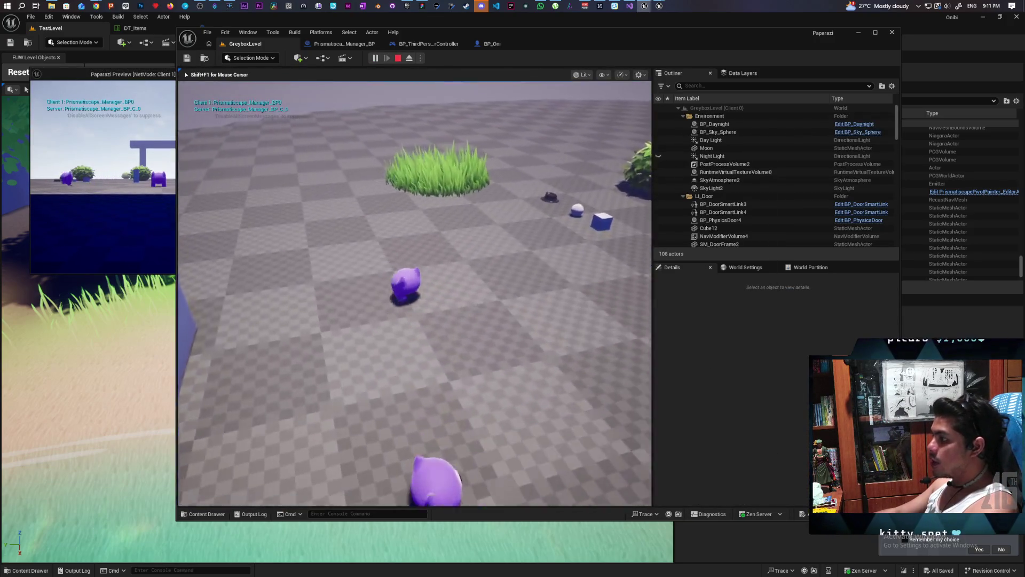
key(w)
key(s)
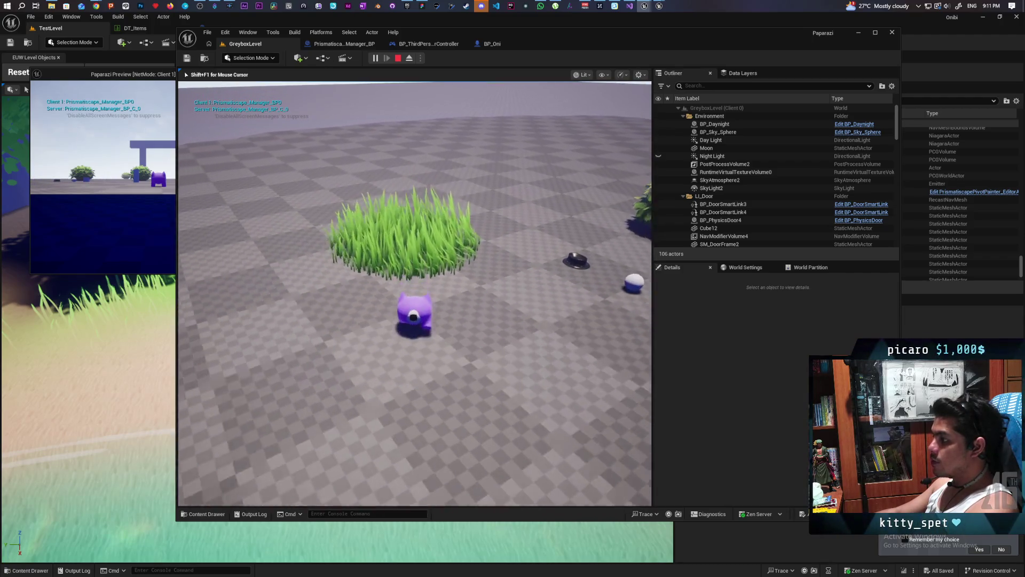
key(w)
key(s)
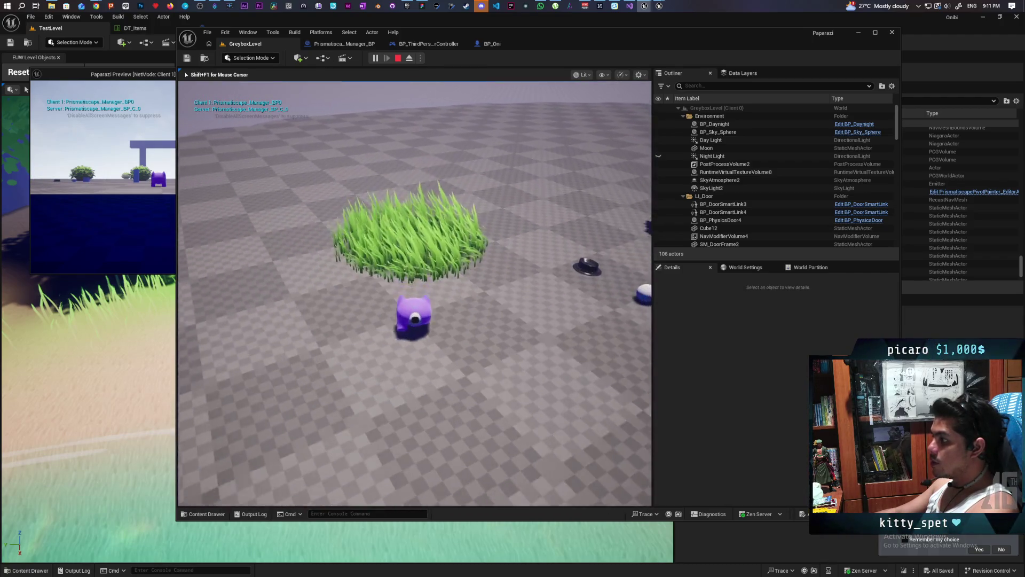
key(d)
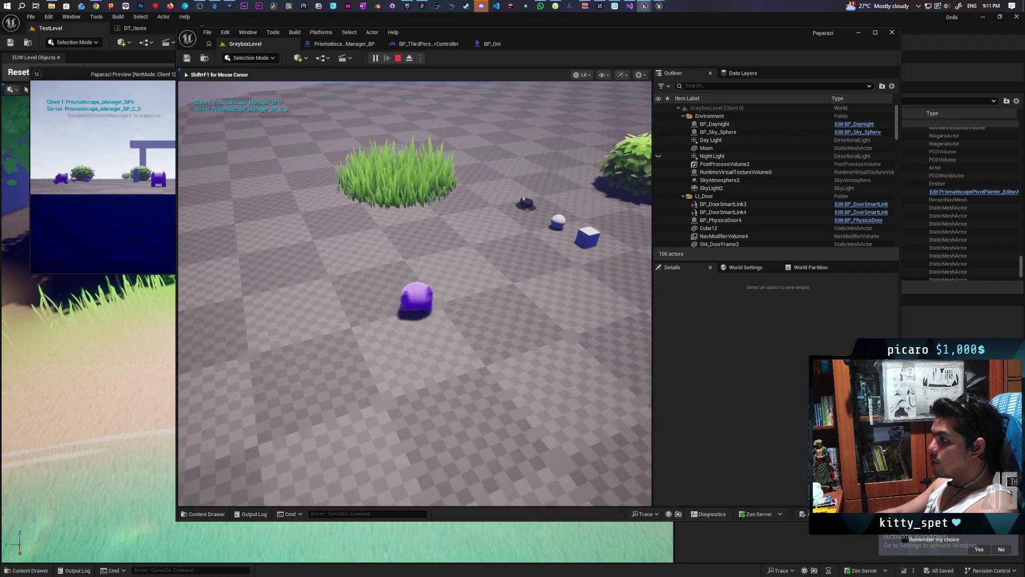
key(a)
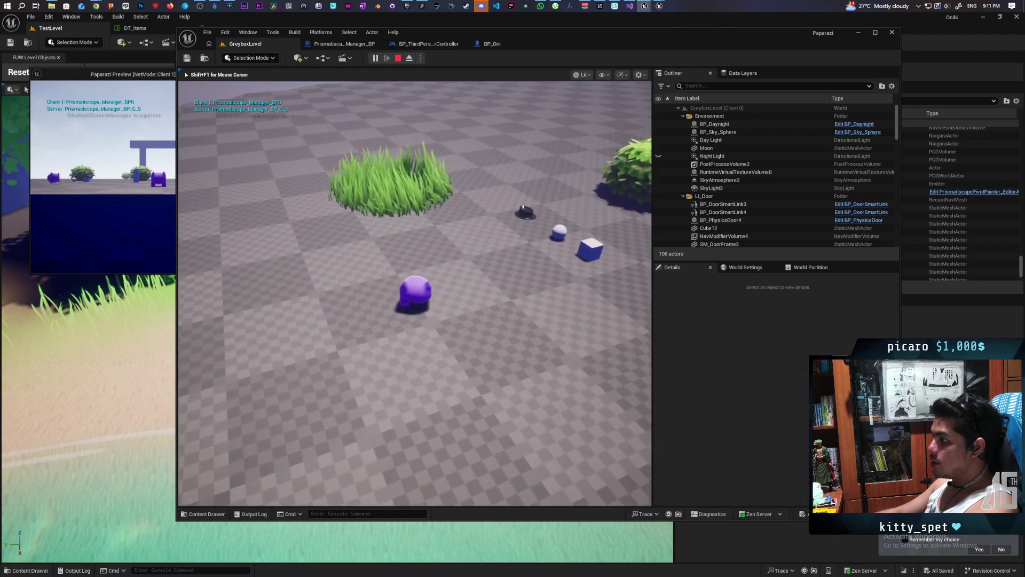
key(d)
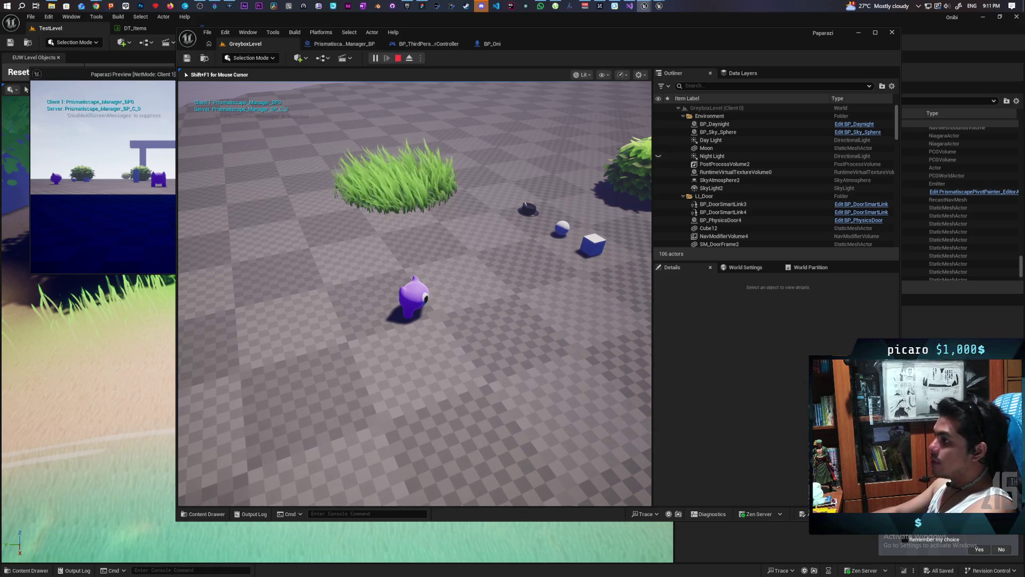
key(Escape)
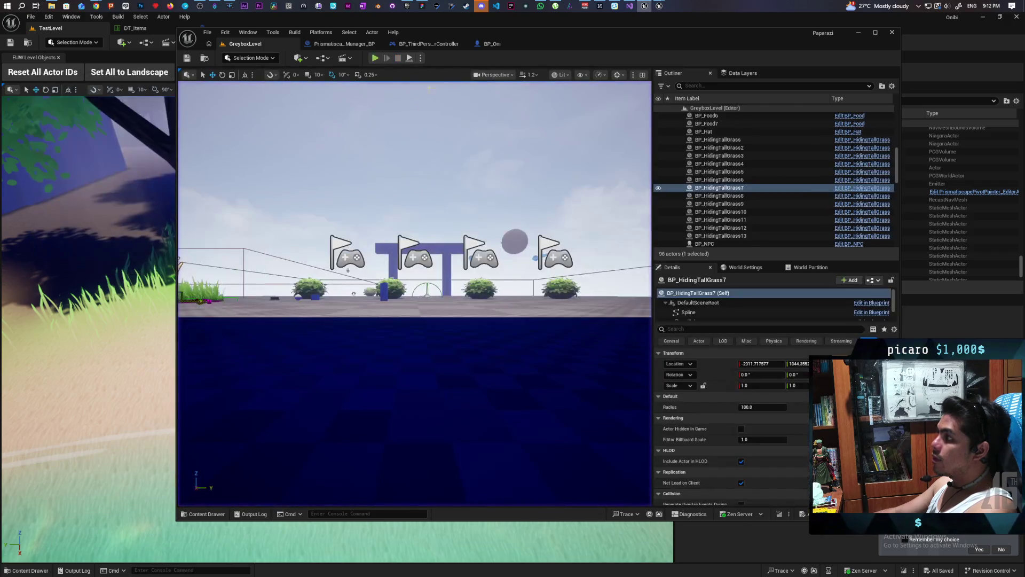
In Prismatiscape_Manager_BP, disconnect Activate from Init Component to Follow and check Niagara Auto Activate
click(504, 47)
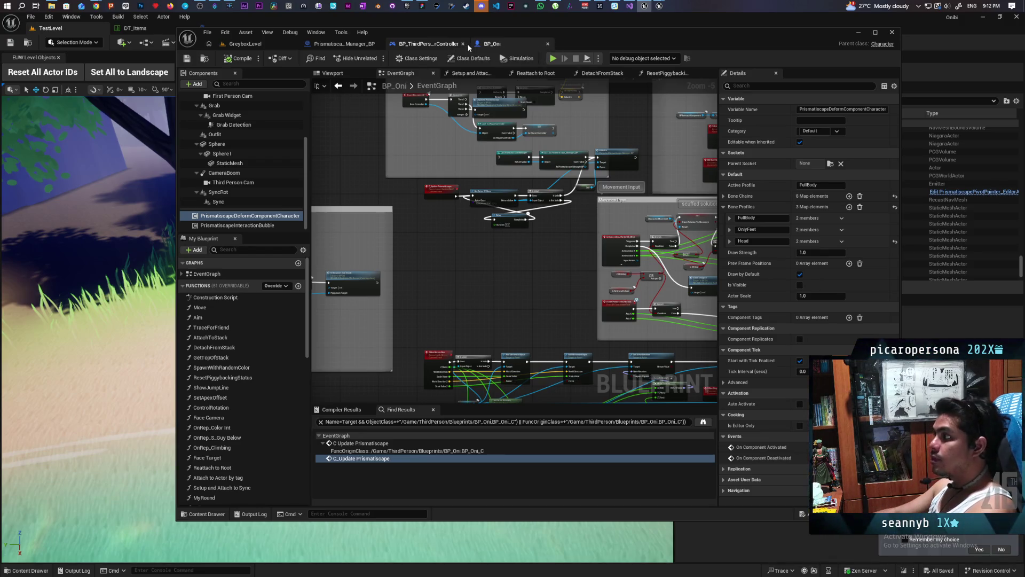
click(409, 47)
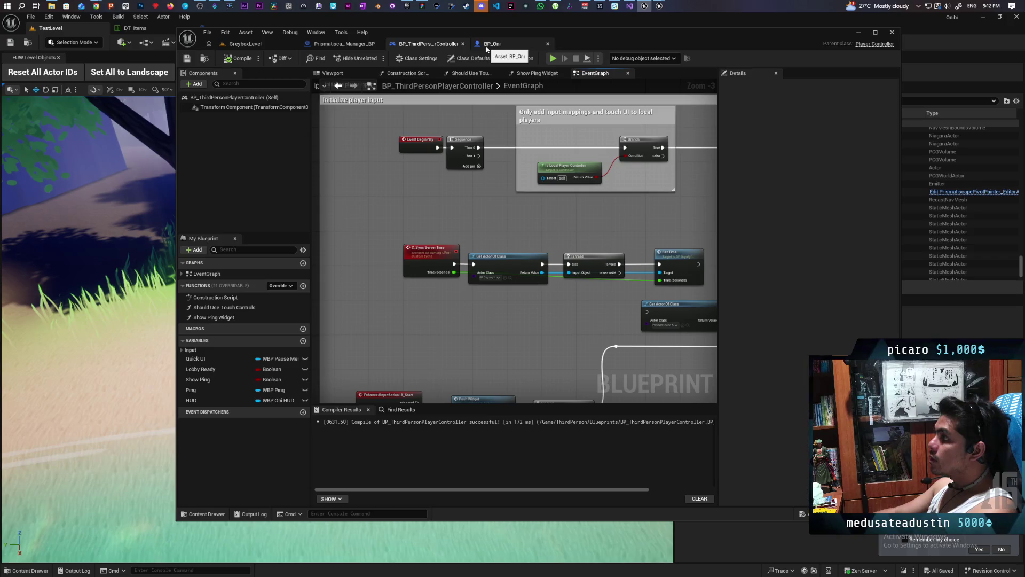
click(345, 44)
mouse_move(448, 274)
mouse_down()
mouse_move(395, 303)
mouse_move(307, 294)
mouse_move(319, 306)
mouse_move(487, 310)
mouse_move(389, 315)
mouse_up()
click(496, 279)
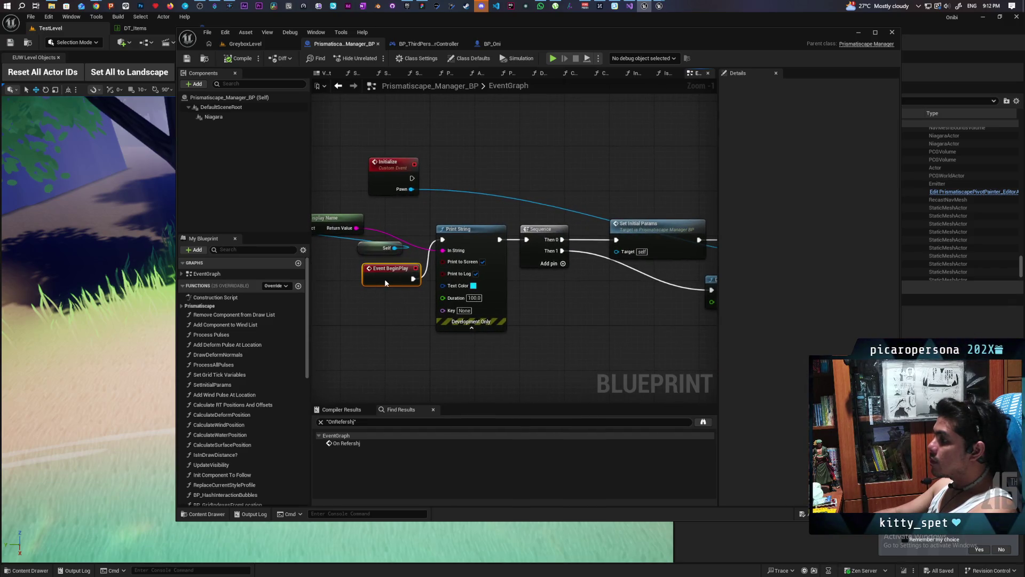
mouse_move(320, 272)
mouse_down()
mouse_move(398, 240)
mouse_move(399, 207)
mouse_move(374, 251)
mouse_move(407, 284)
mouse_up()
mouse_move(626, 337)
mouse_down()
mouse_move(515, 318)
mouse_move(380, 318)
mouse_up()
mouse_move(611, 297)
mouse_down()
mouse_move(457, 302)
mouse_move(493, 308)
mouse_up()
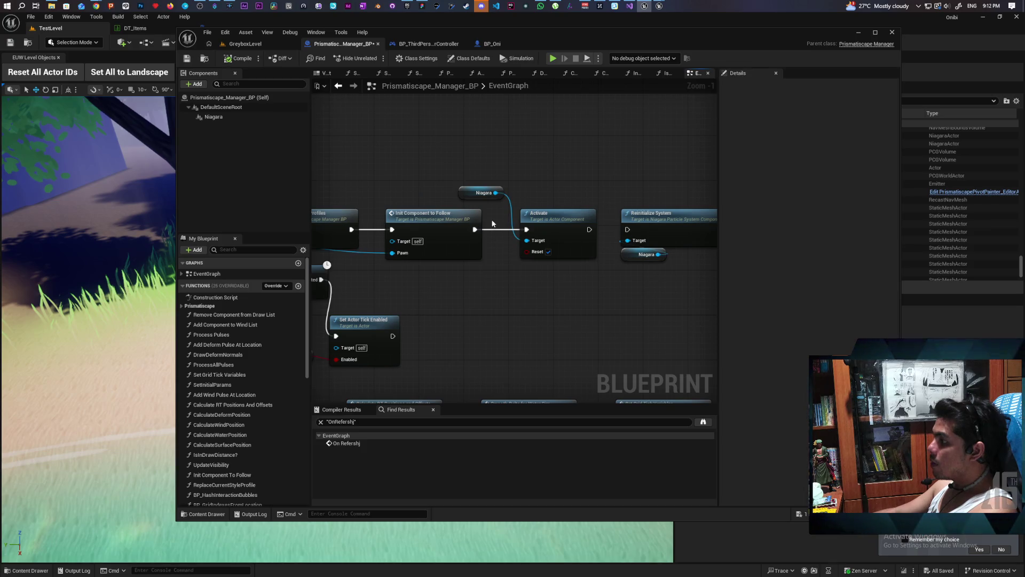
key(ctrl+z)
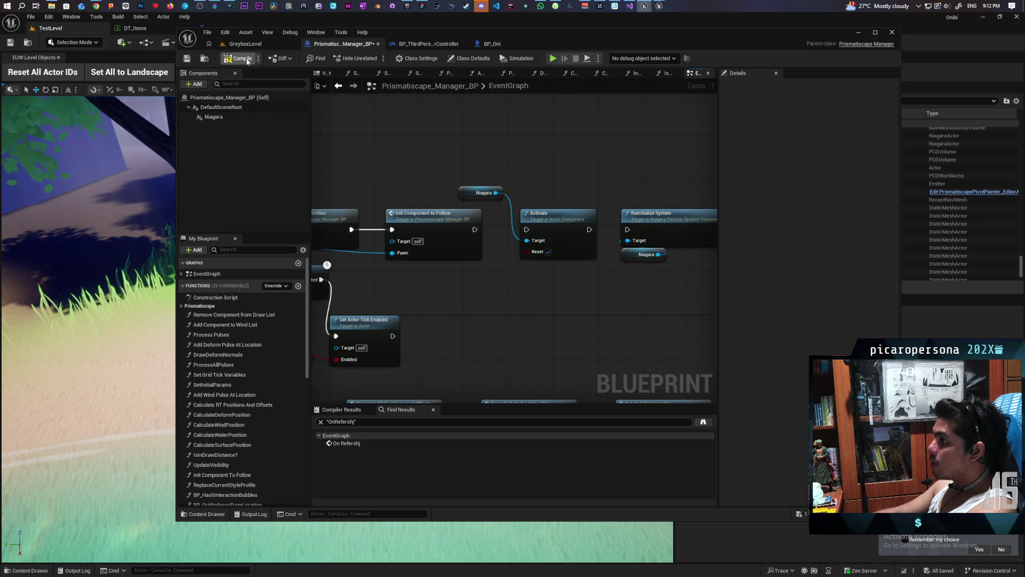
click(224, 116)
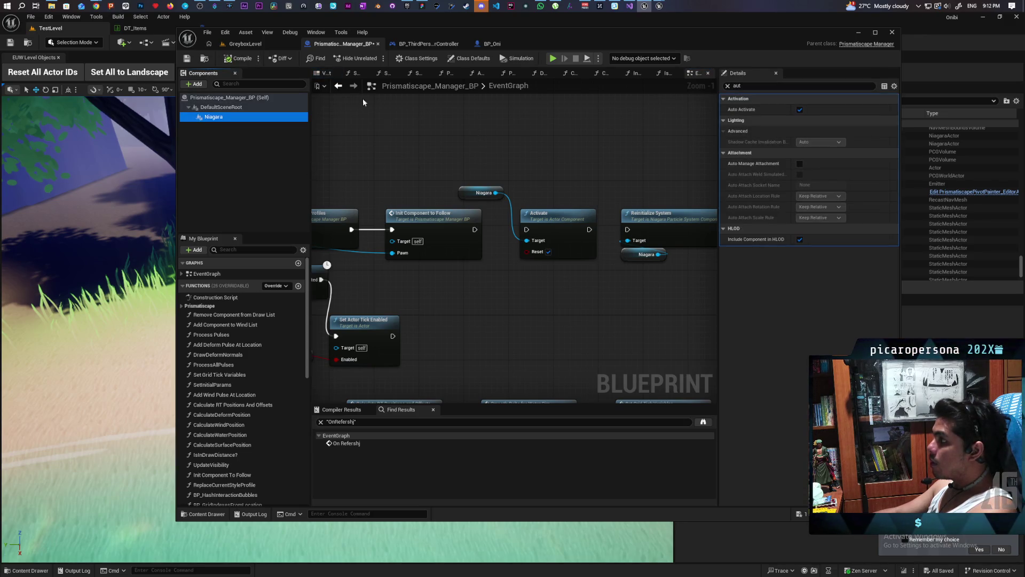
Switch to GreyboxLevel, set Net Mode to Play Standalone, and start playing
click(251, 45)
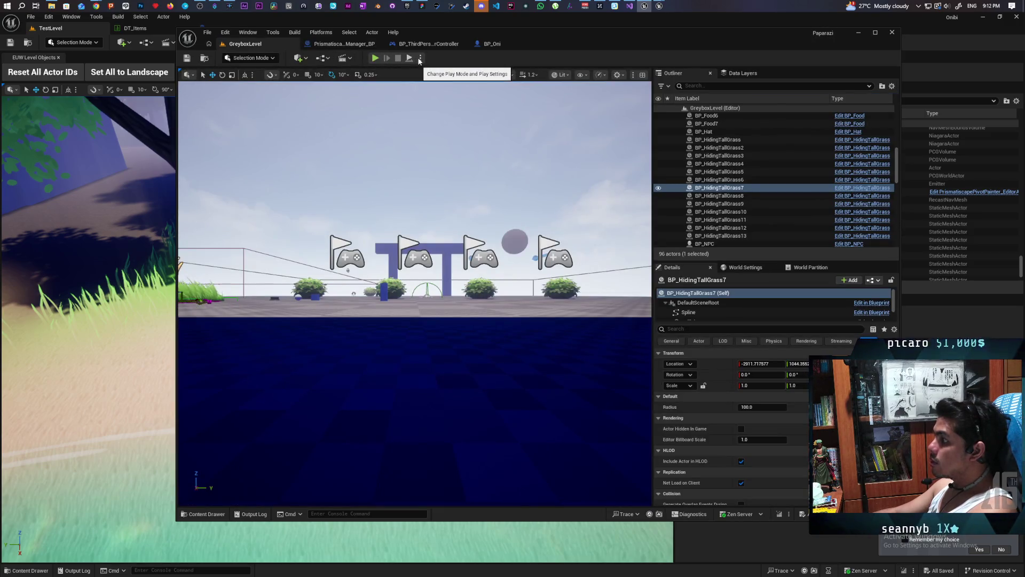
click(420, 57)
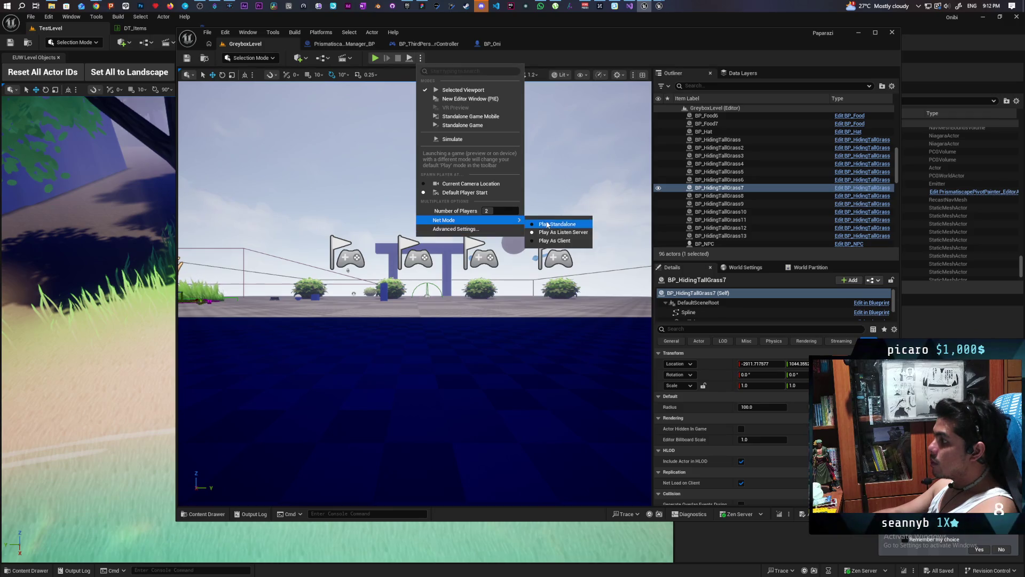
click(547, 224)
click(421, 57)
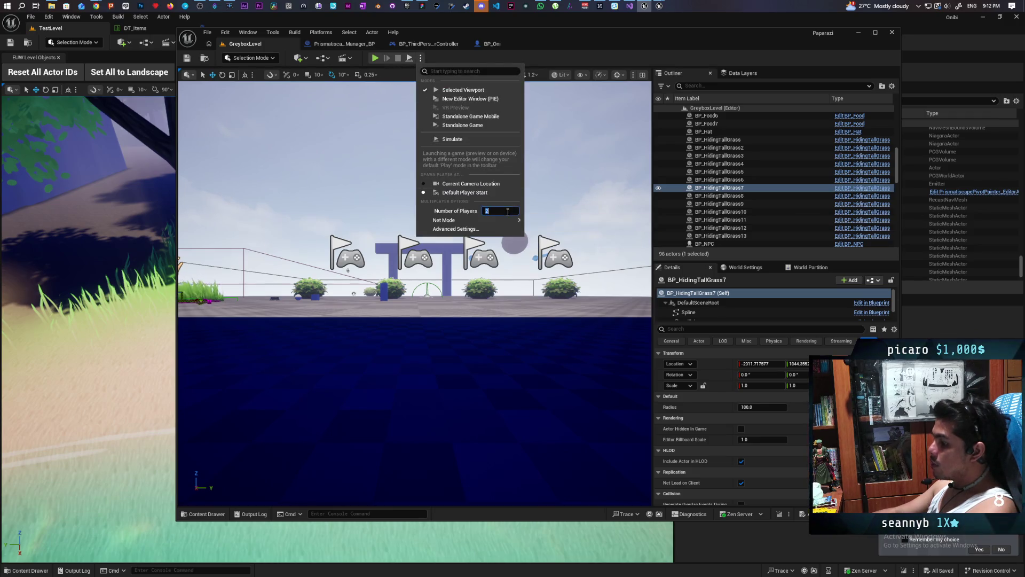
click(407, 147)
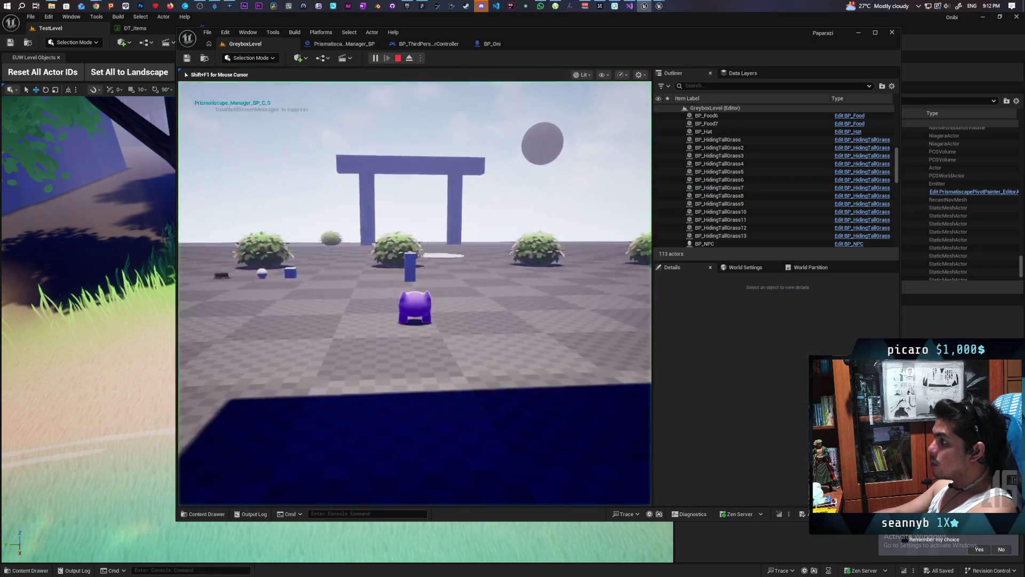
Walk the character into and back through the grass patch, then end the standalone session
key(w)
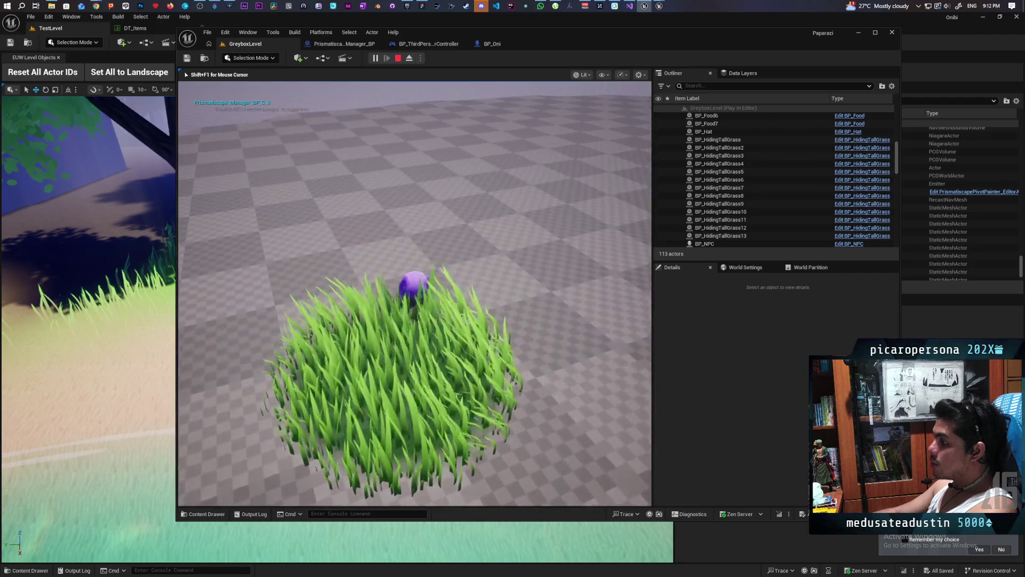
key(s)
key(w)
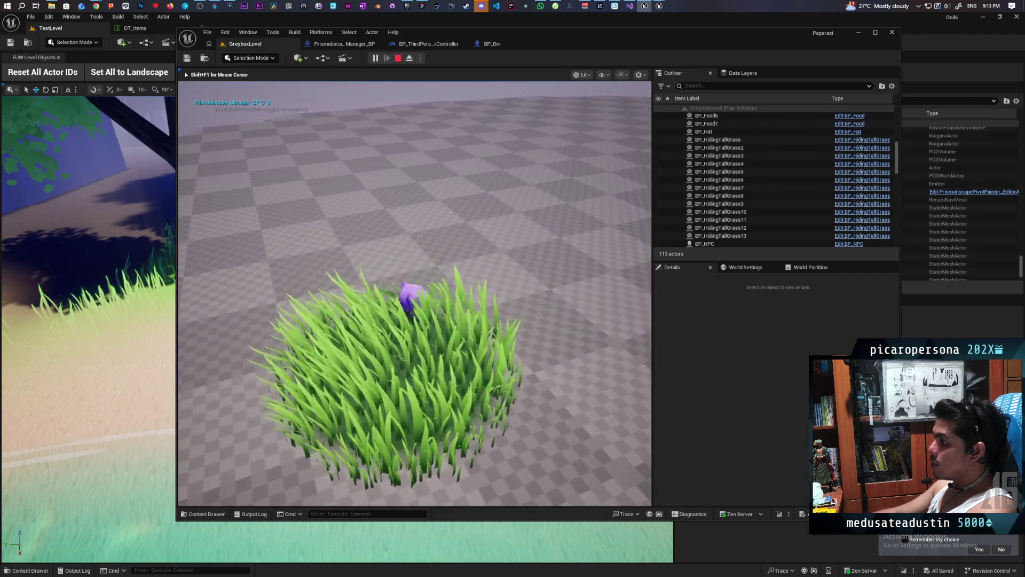
key(Escape)
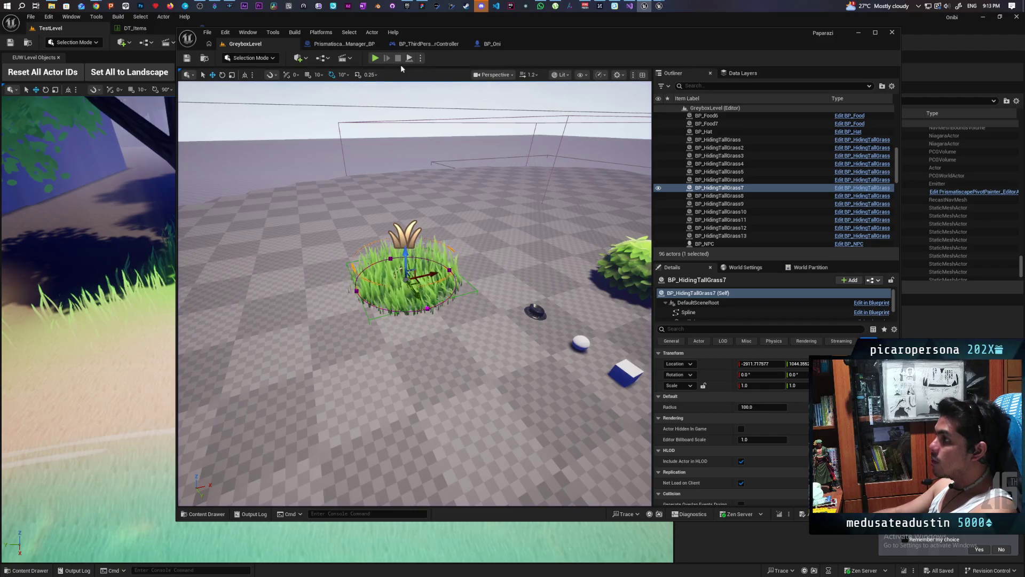
click(421, 58)
Confirm the Number of Players setting, then play and walk the character through the grass before stopping
mouse_move(481, 220)
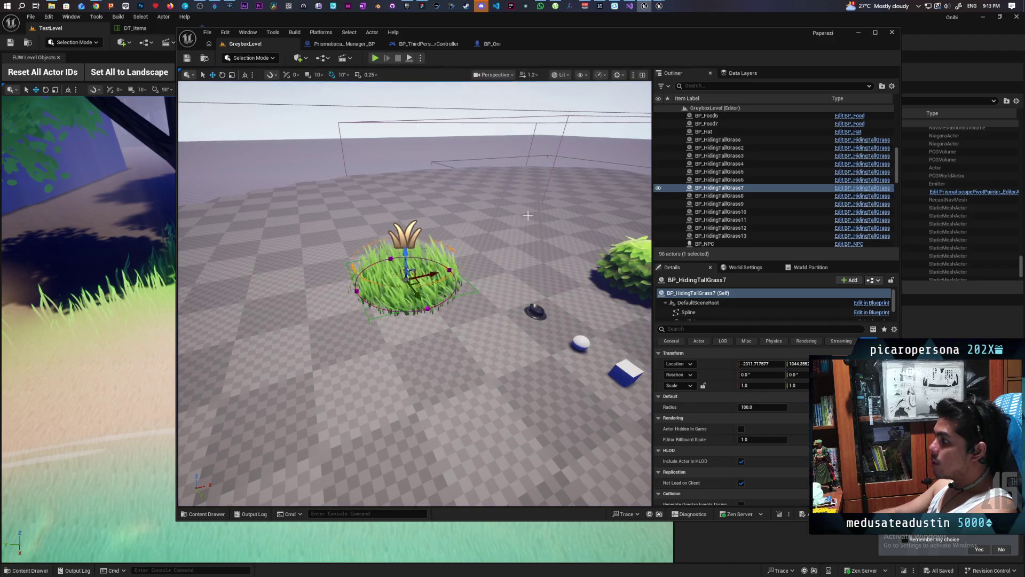
click(421, 57)
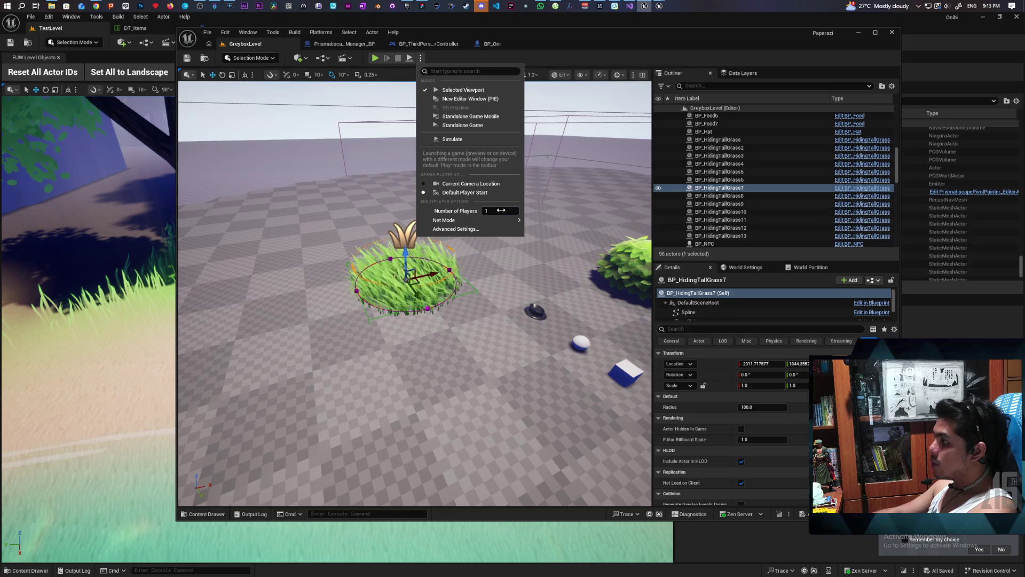
click(545, 41)
click(373, 58)
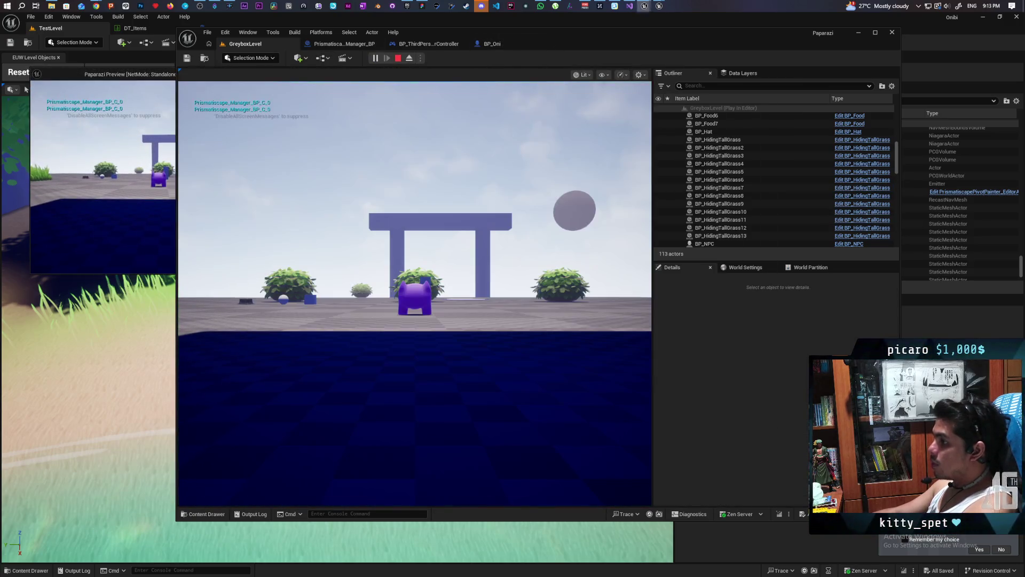
key(w)
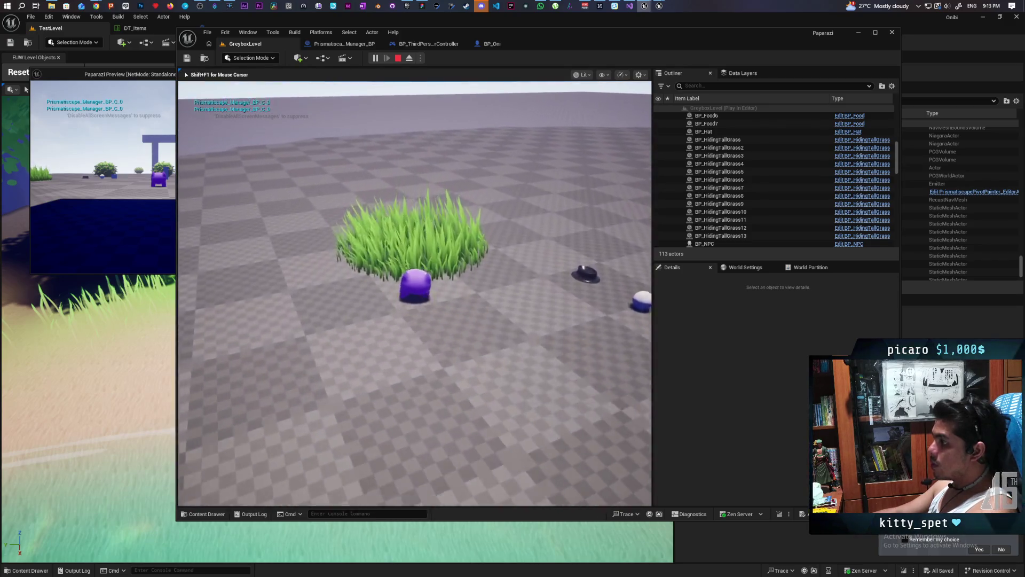
key(w)
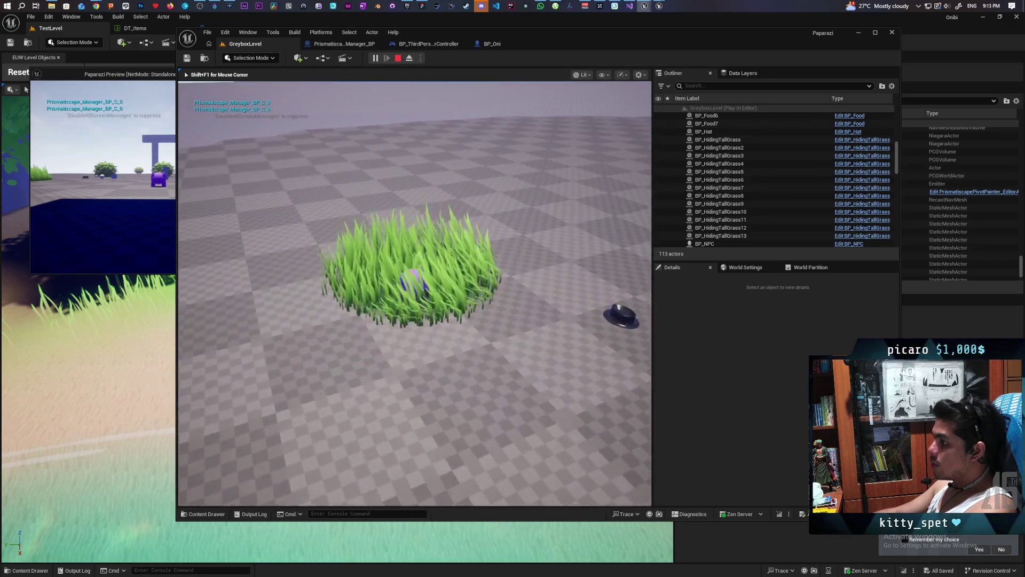
key(w)
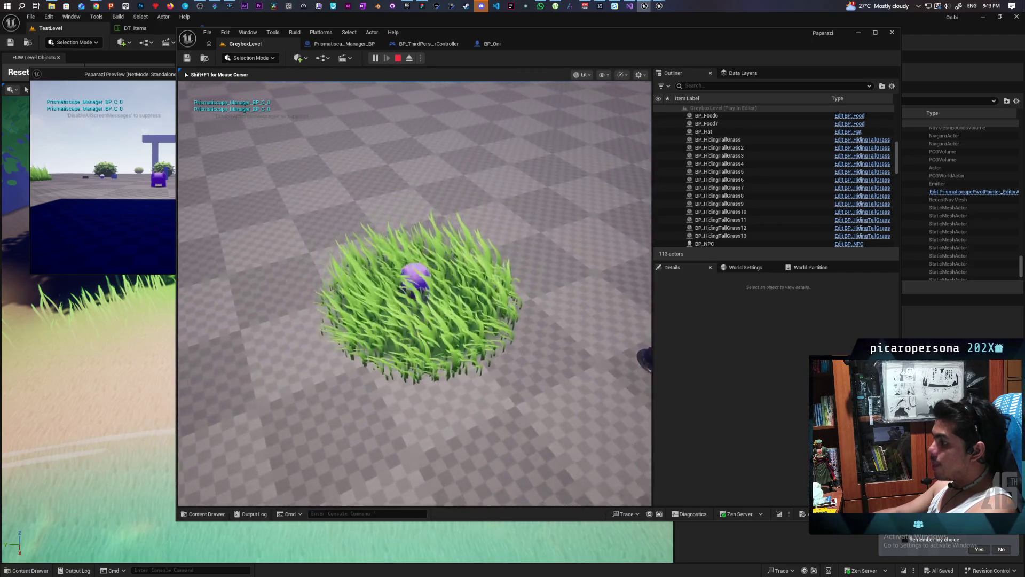
key(w)
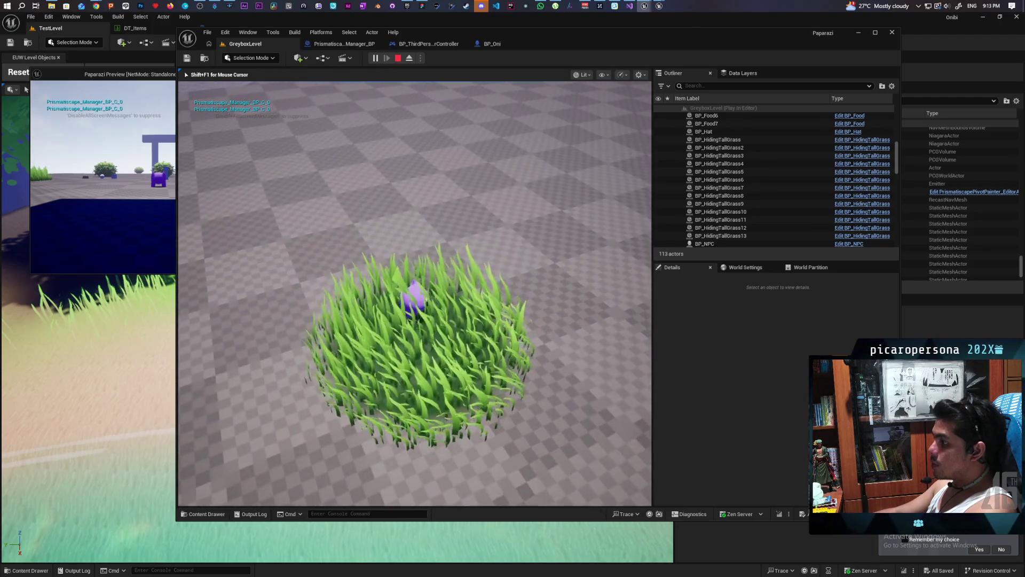
key(Escape)
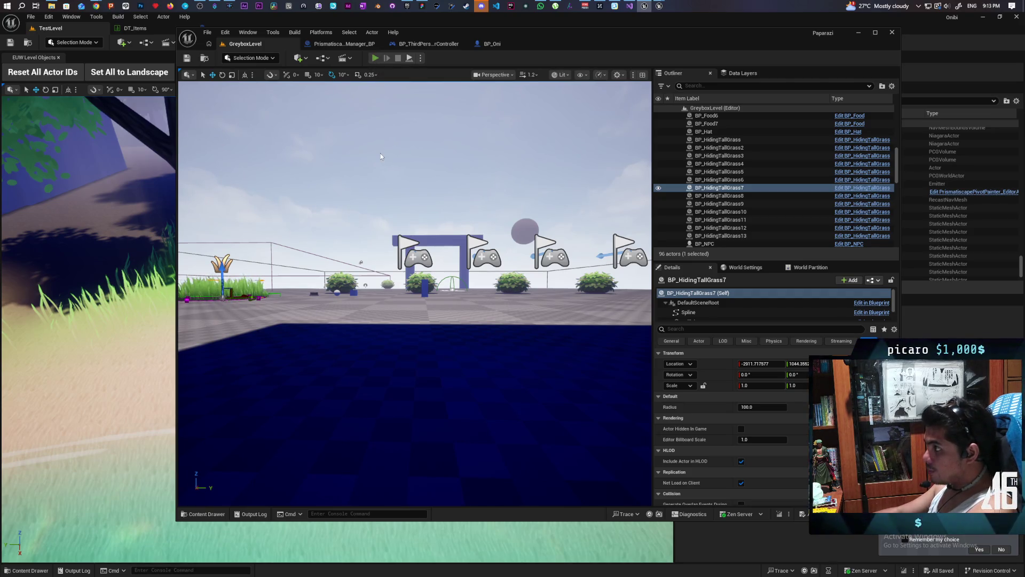
Replay the level with Alt+P and stop it again
key(alt+p)
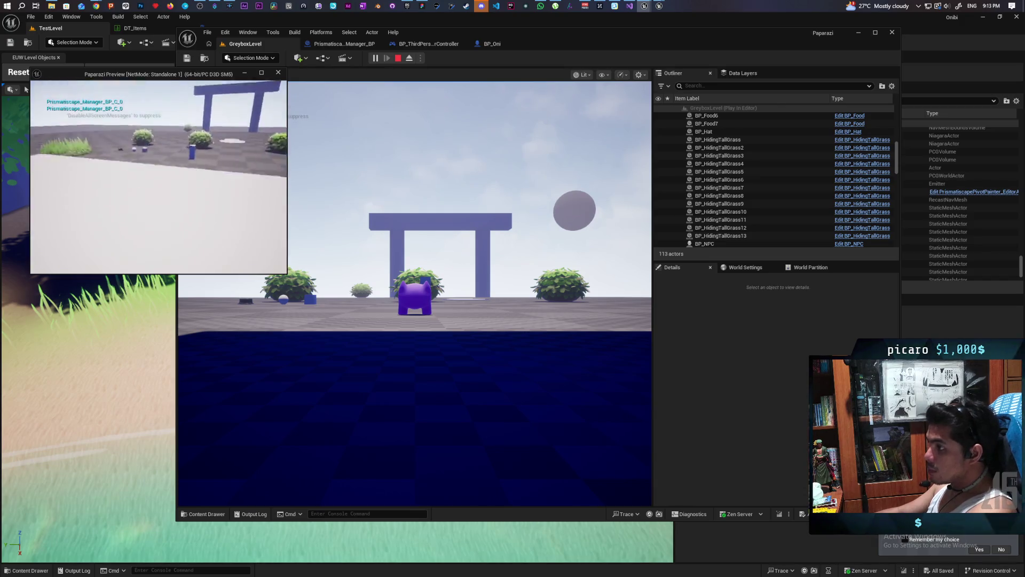
key(Escape)
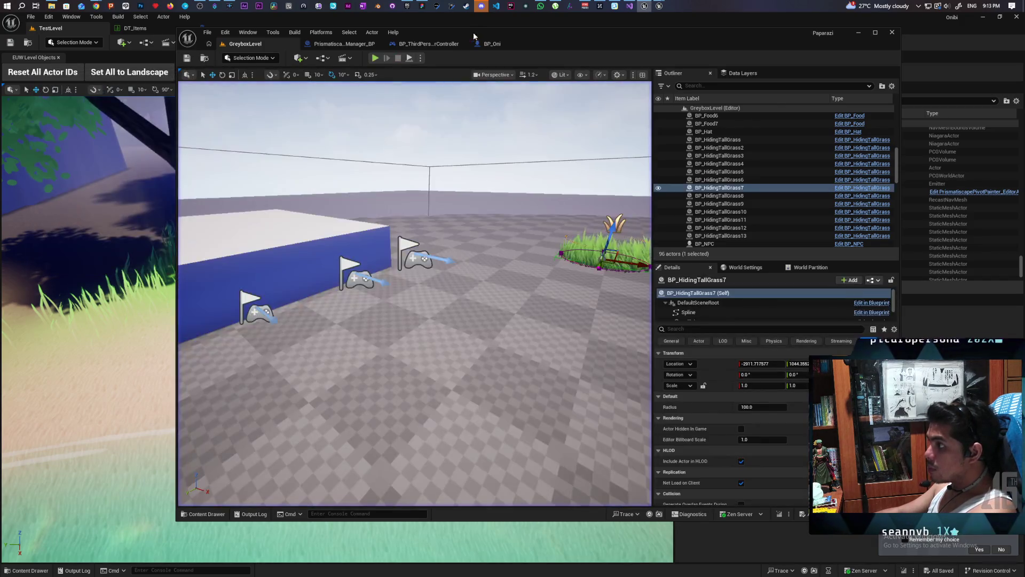
click(420, 58)
Set Net Mode to Play As Client and walk the main window's character in and out of the grass
mouse_move(481, 220)
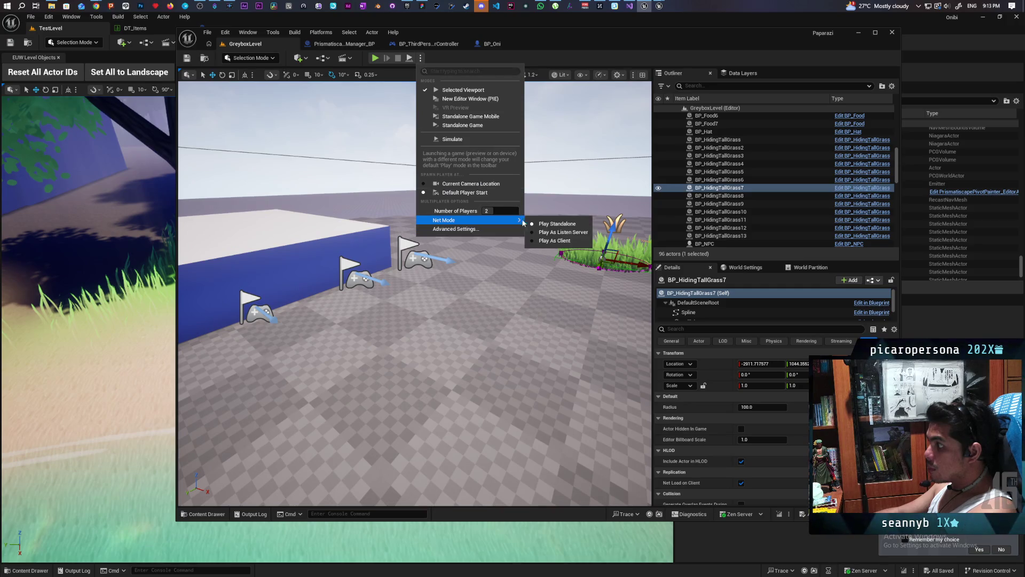
click(563, 232)
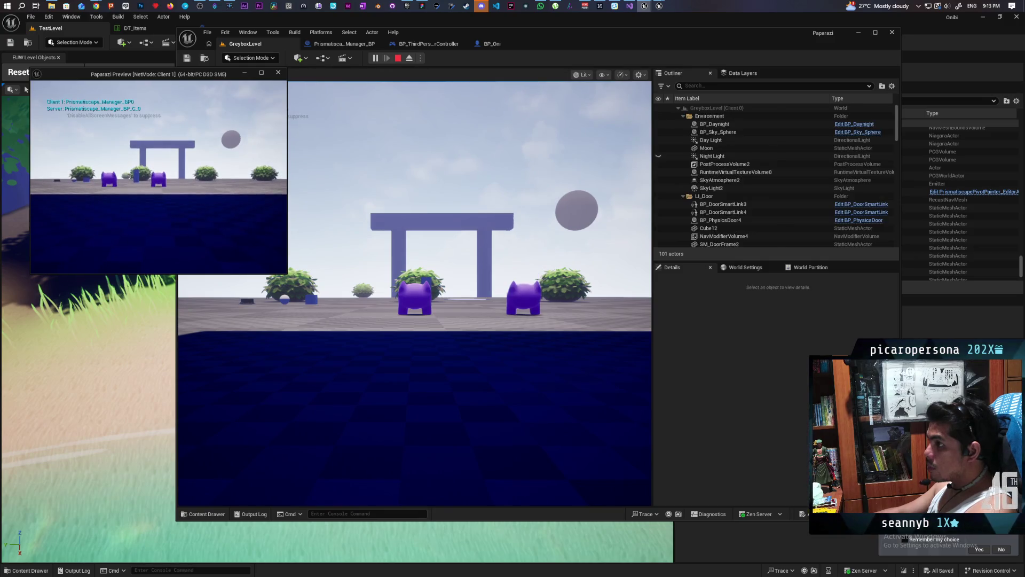
click(414, 294)
key(w)
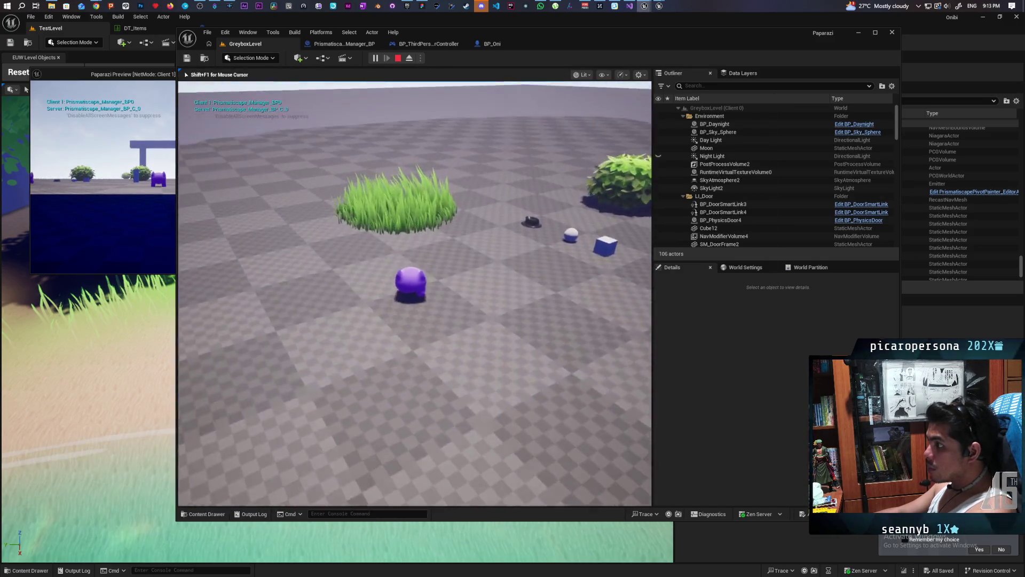
key(w)
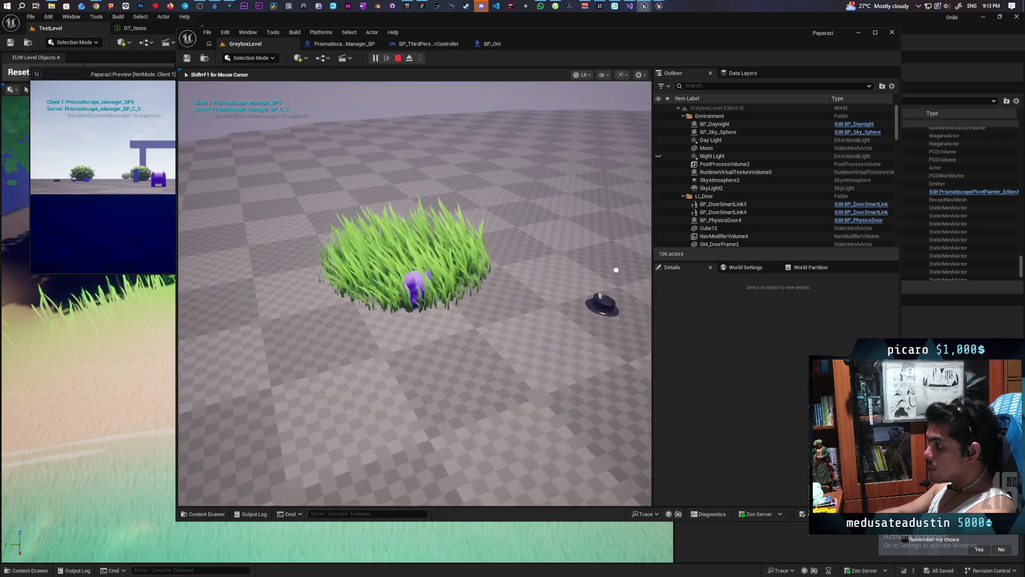
key(s)
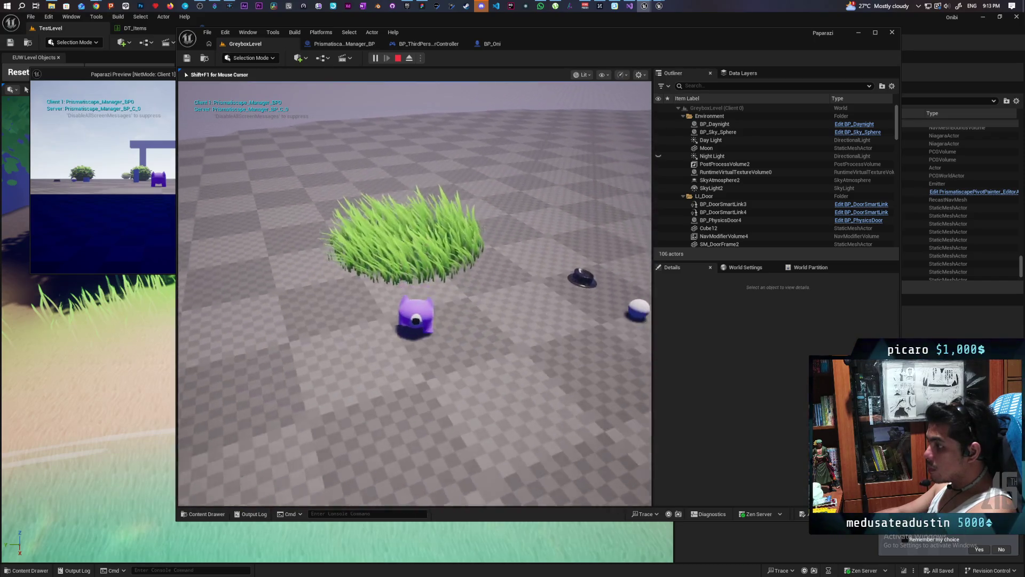
key(w)
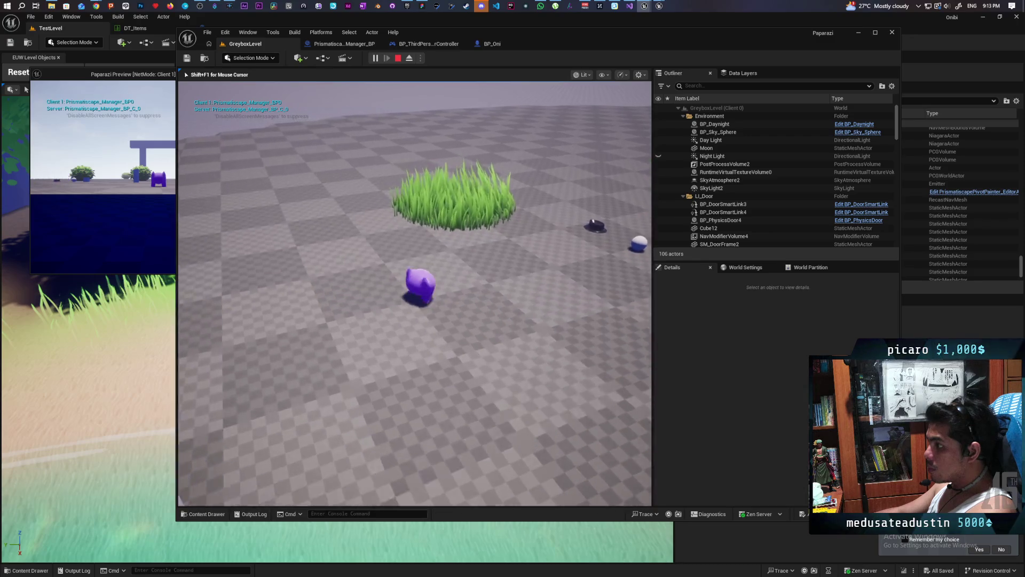
Switch to the client preview window, walk its character into the grass, then stop the session
key(s)
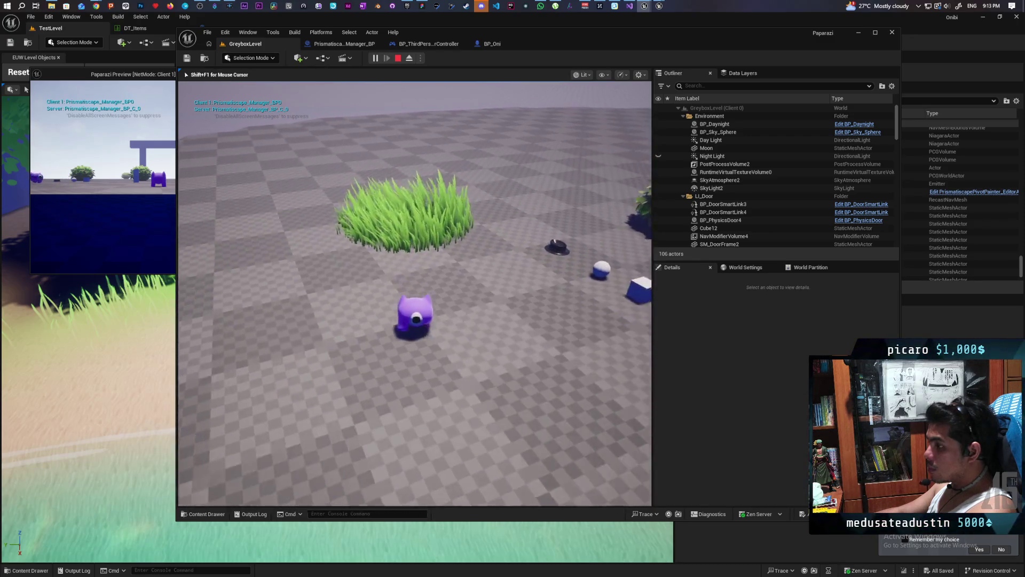
key(alt+Tab)
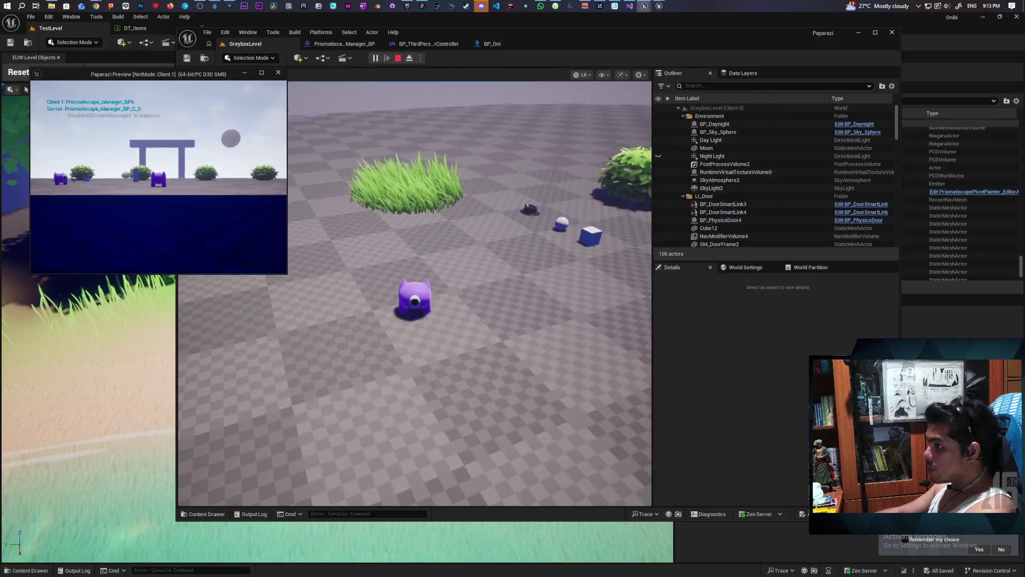
key(w)
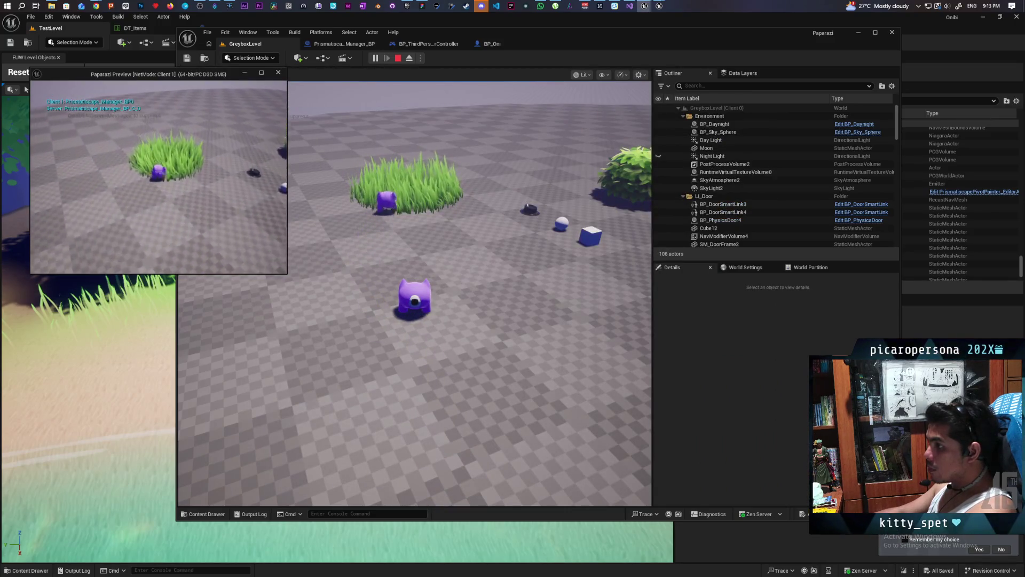
key(w)
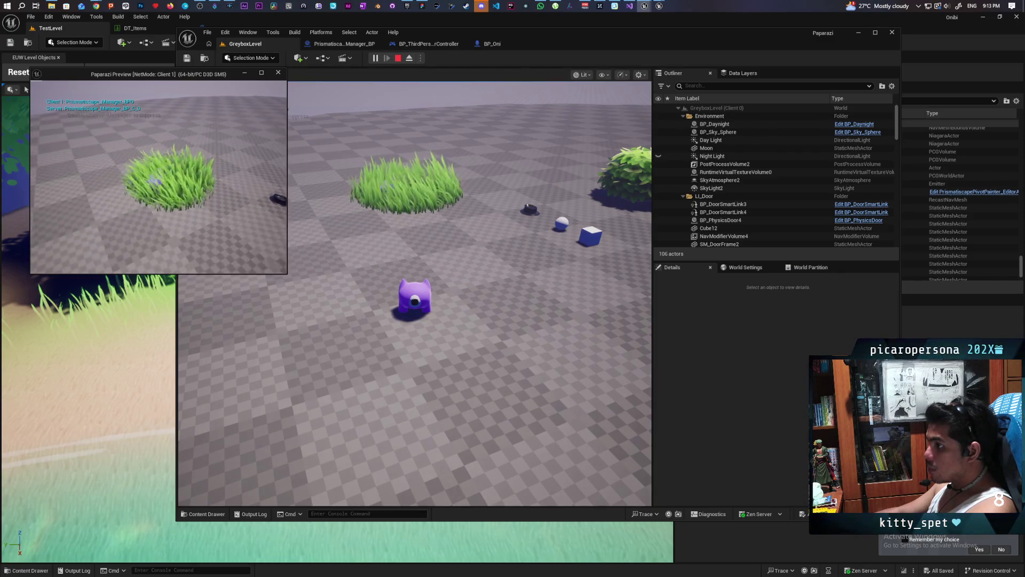
key(Escape)
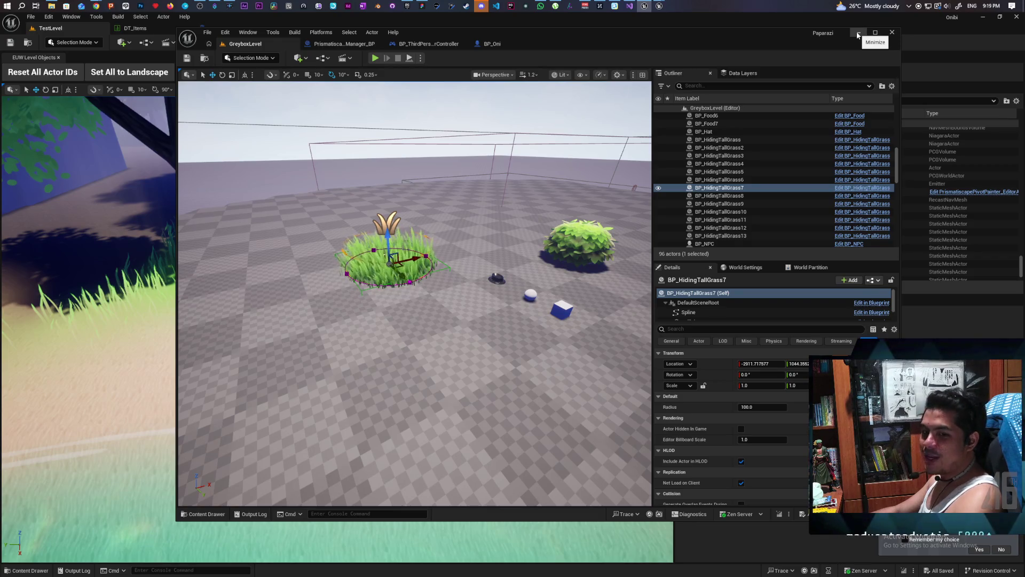
Minimize GreyboxLevel, play TestLevel, and run the character through tall grass past the tree into the duck pond
click(857, 35)
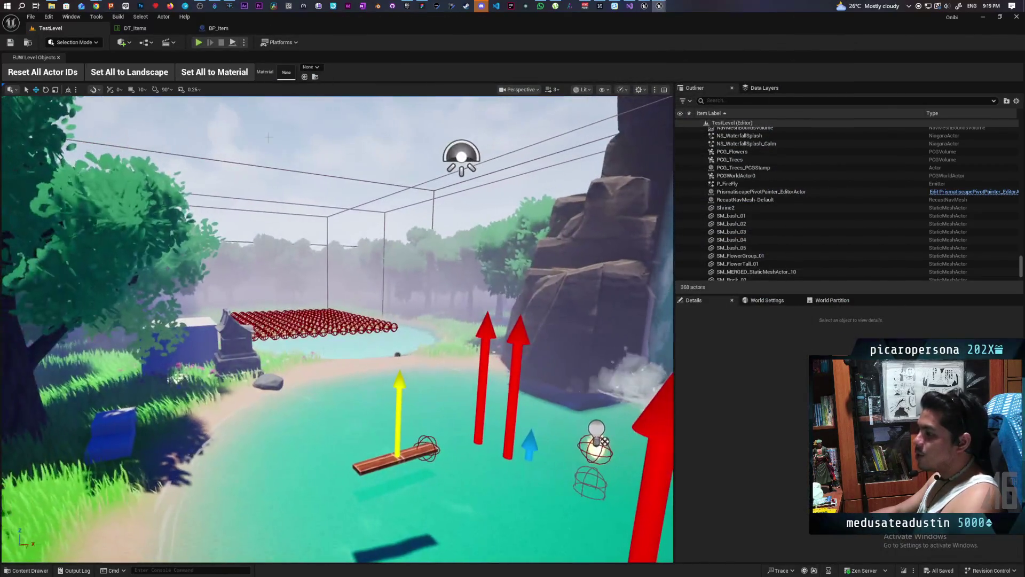
click(198, 42)
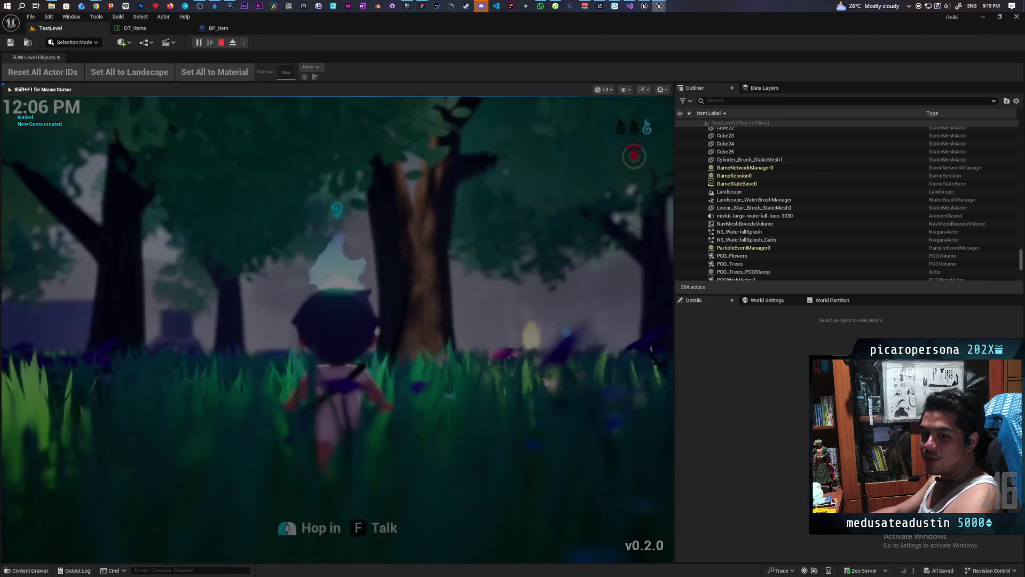
key(w)
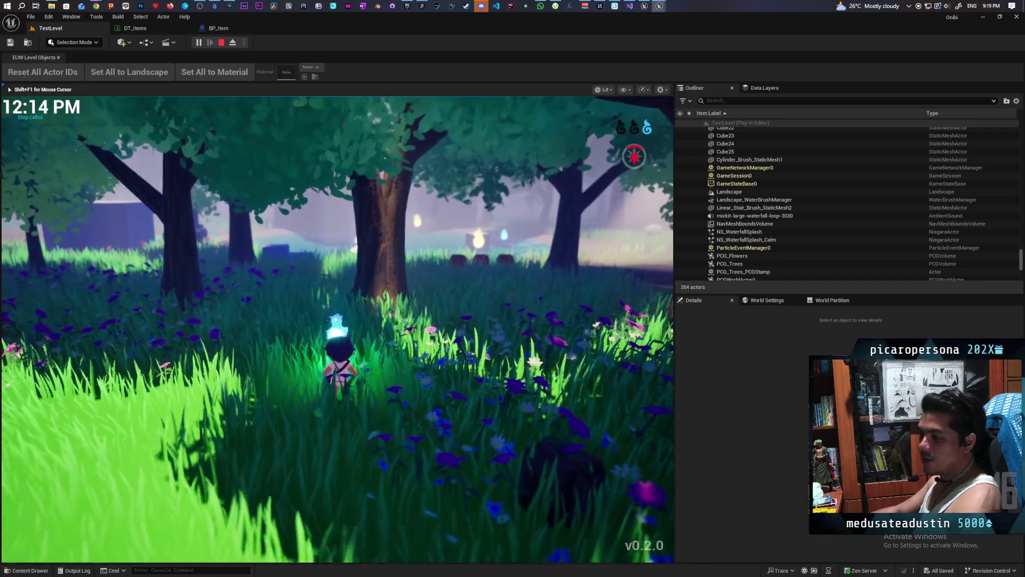
key(w)
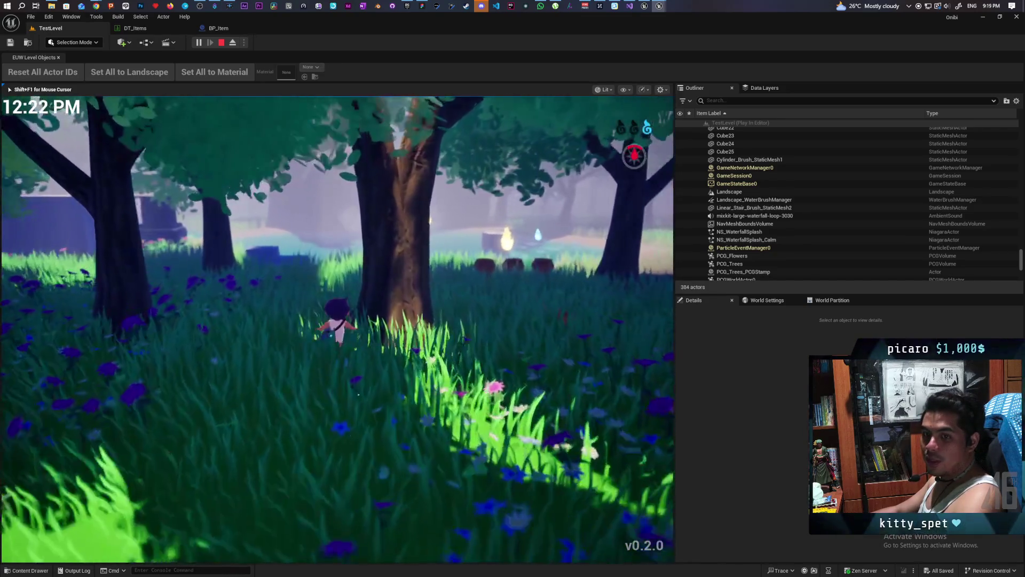
key(w)
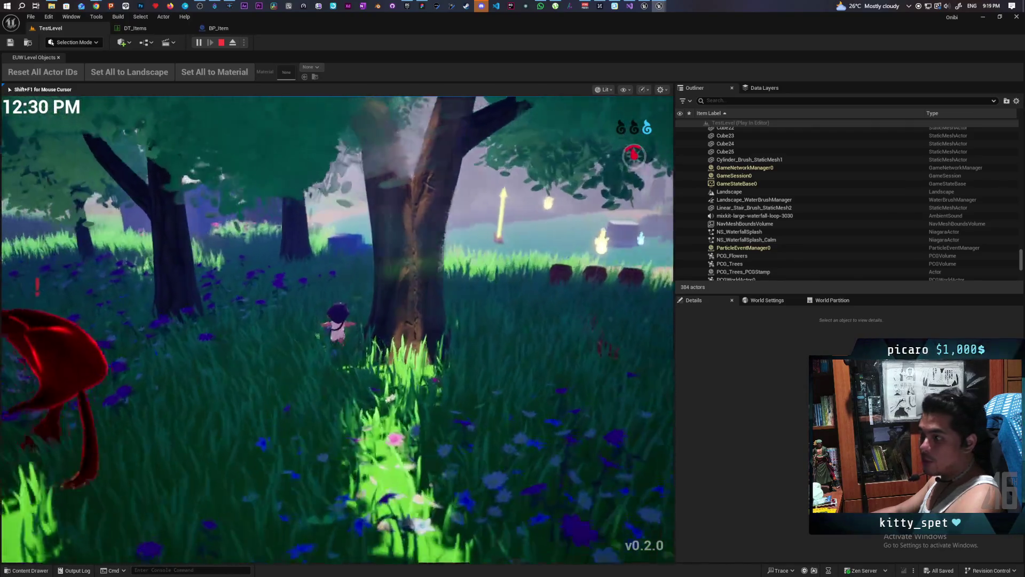
key(w)
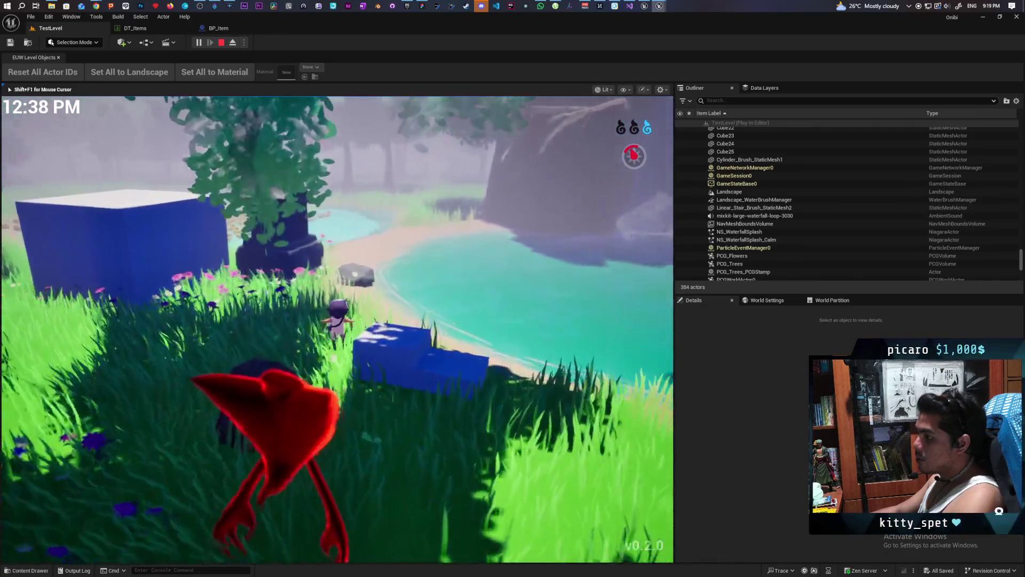
key(w)
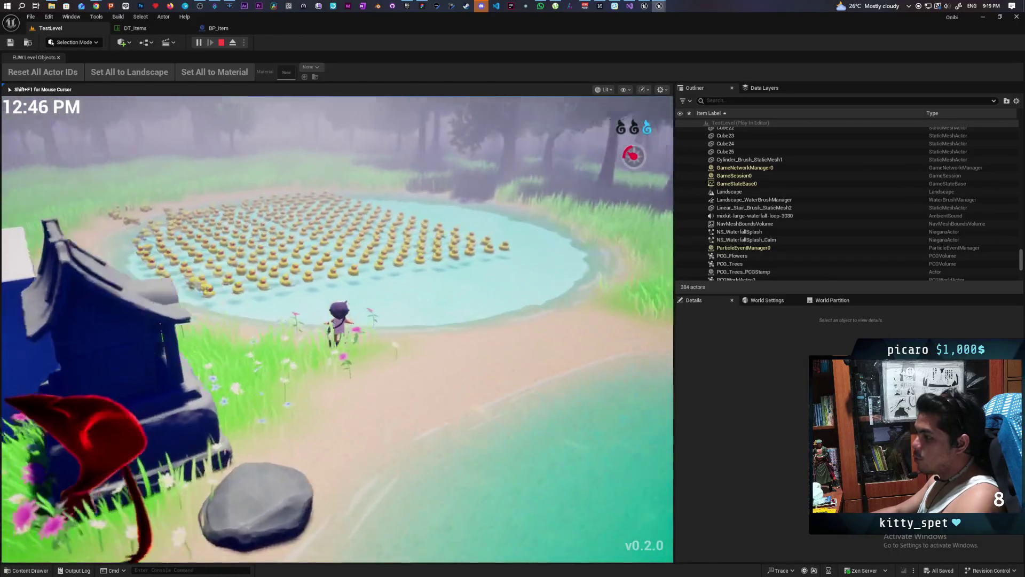
key(w)
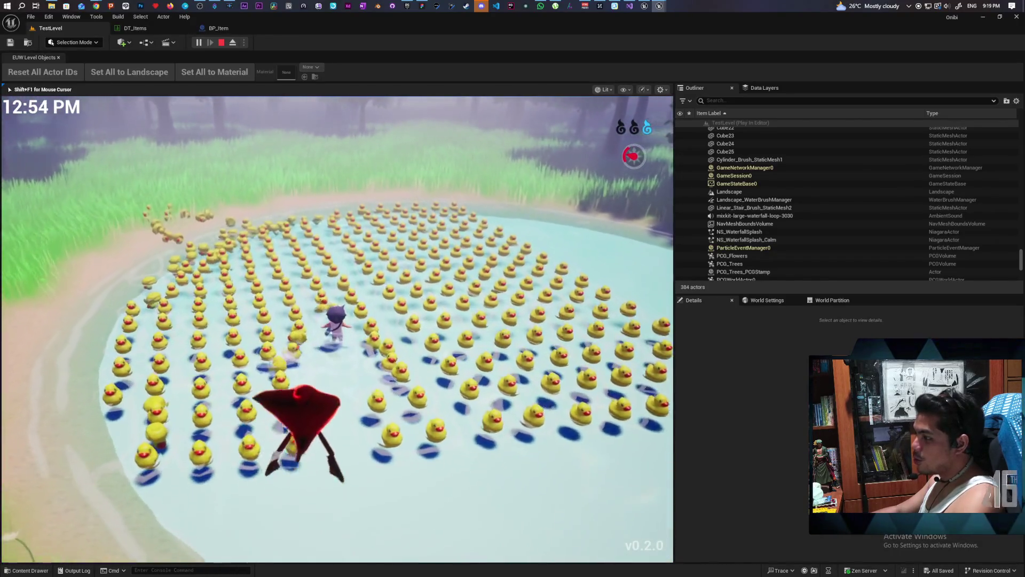
key(w)
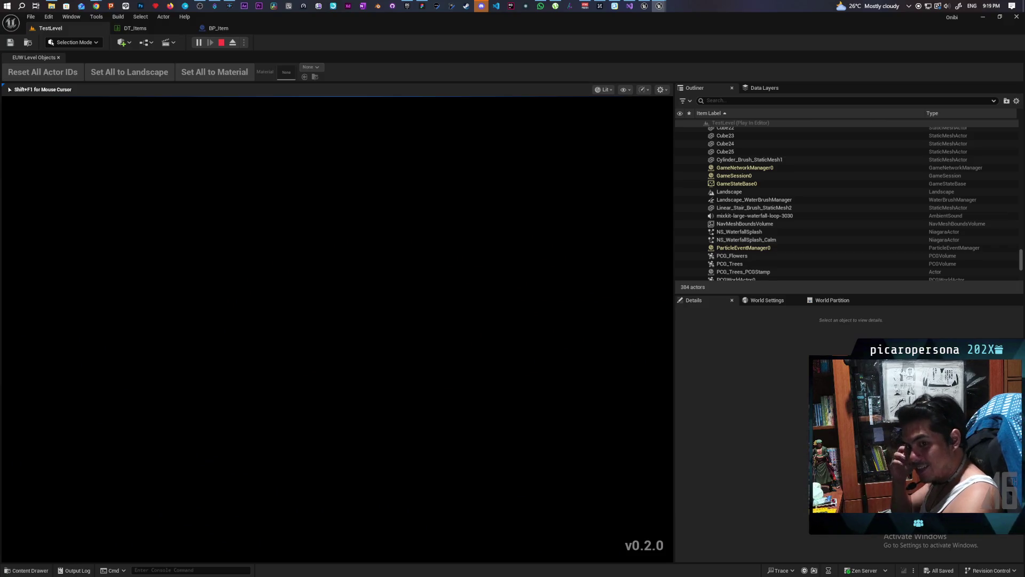
Restart the play session and walk the character from the grass onto the beach and among the ducks
key(Escape)
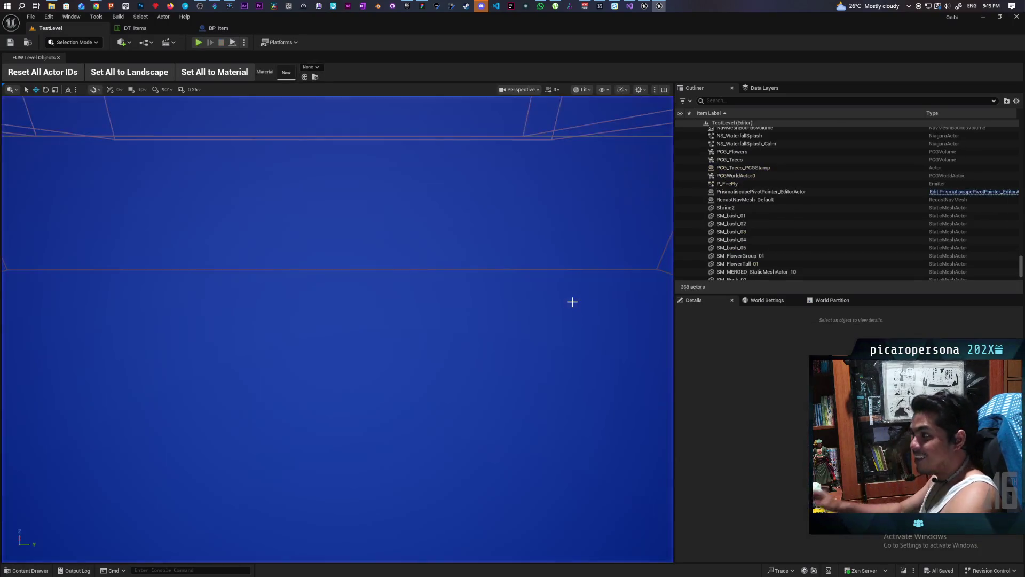
click(200, 42)
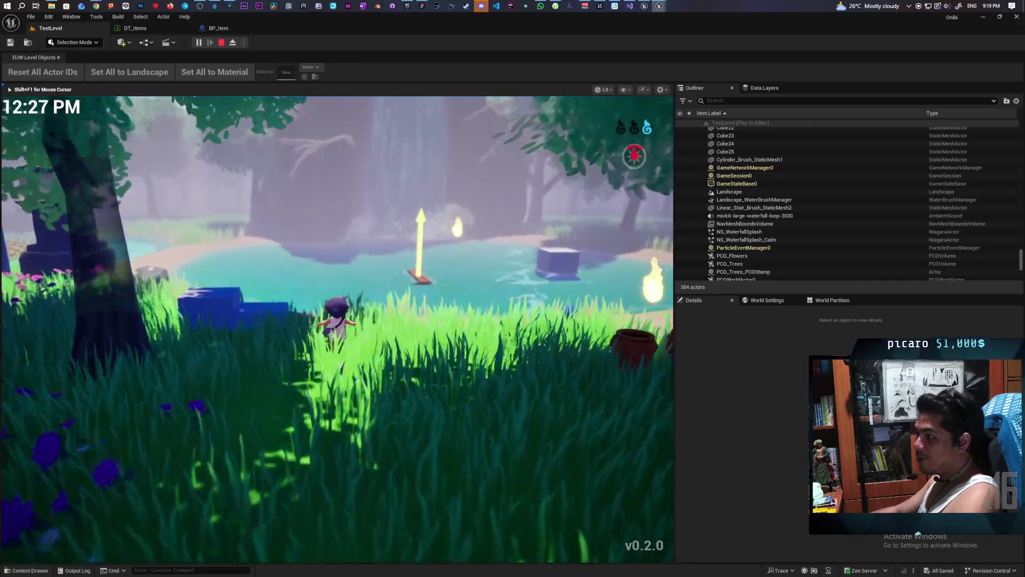
key(w)
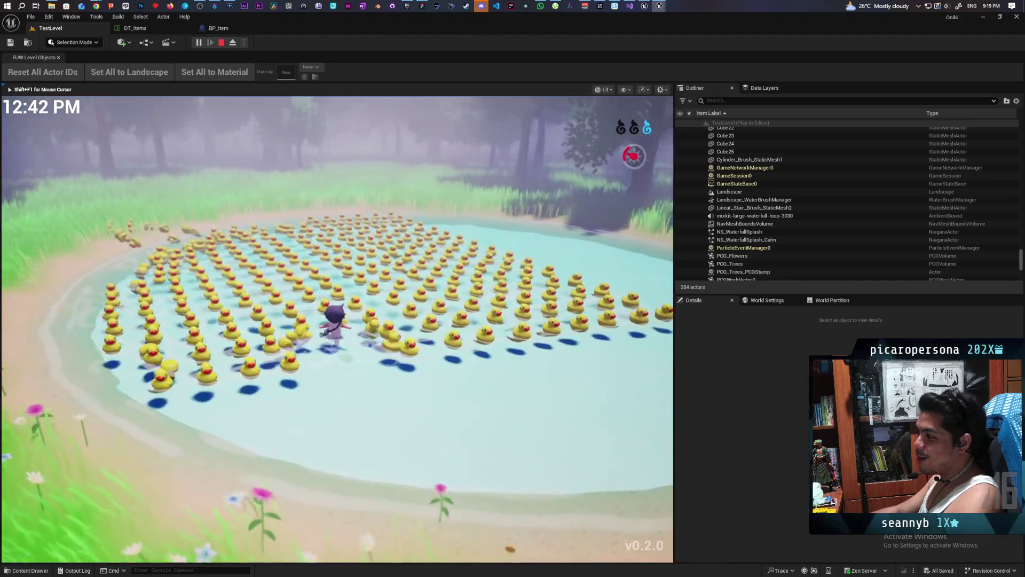
key(w)
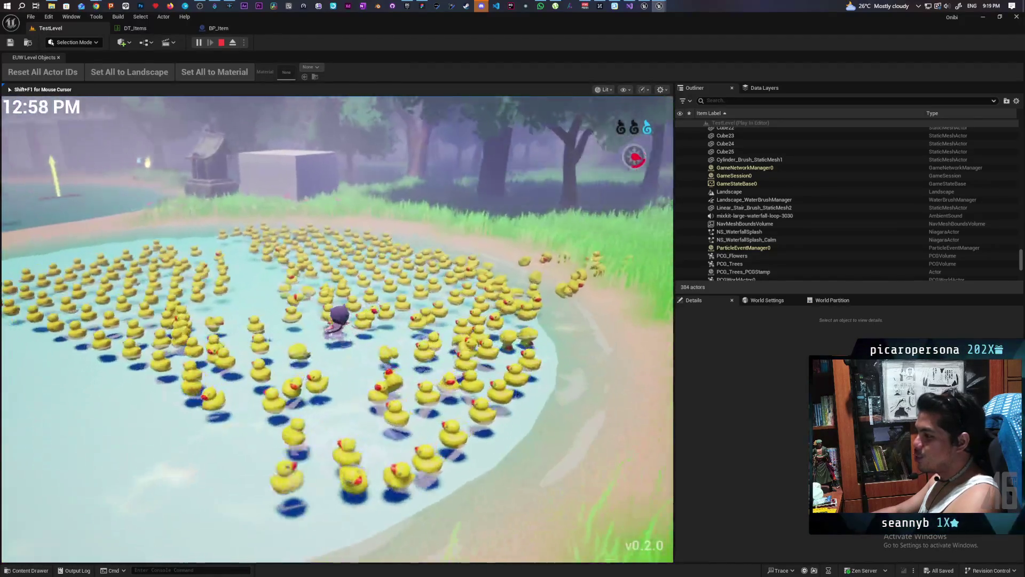
key(w)
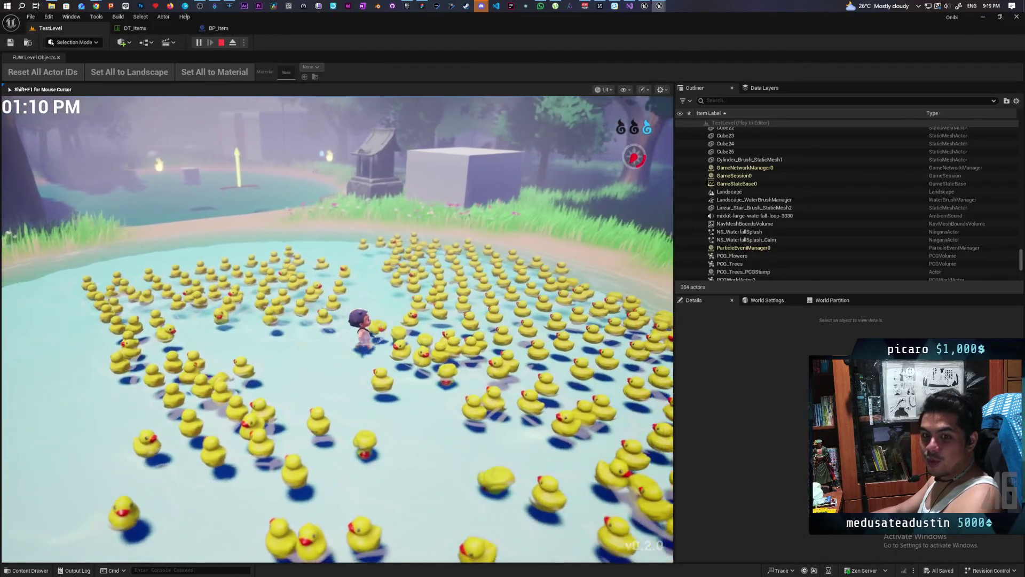
key(w)
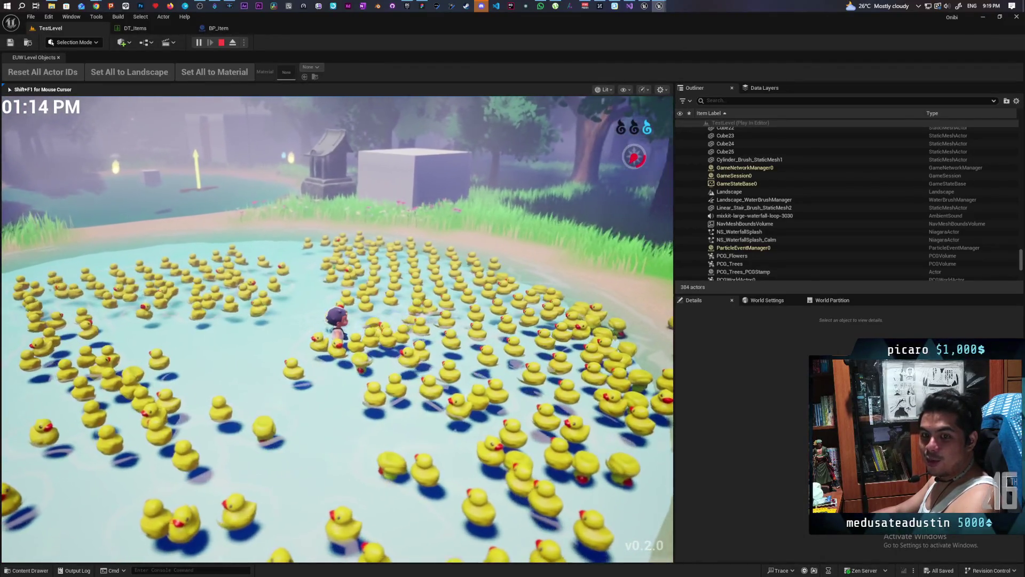
key(w)
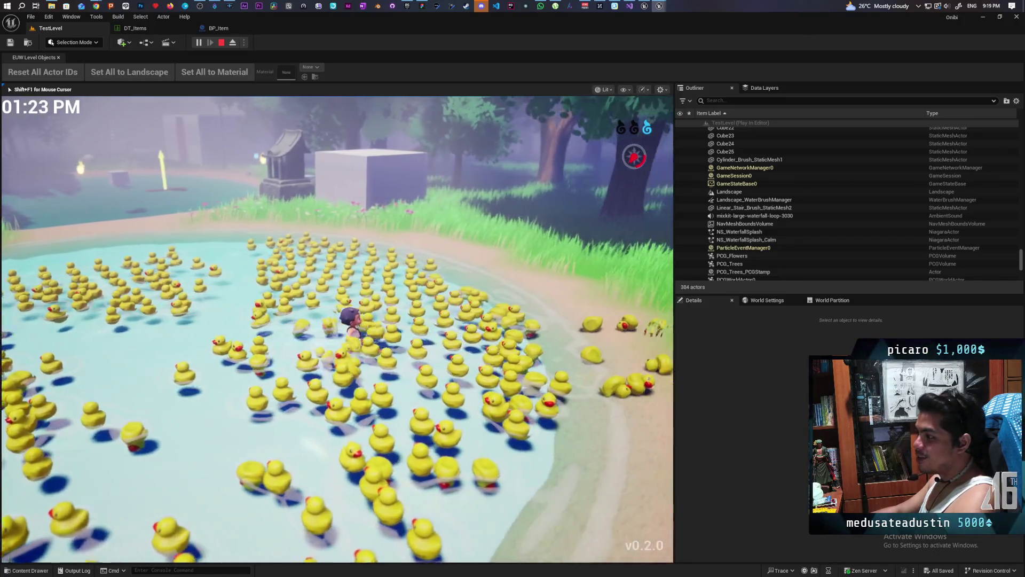
key(w)
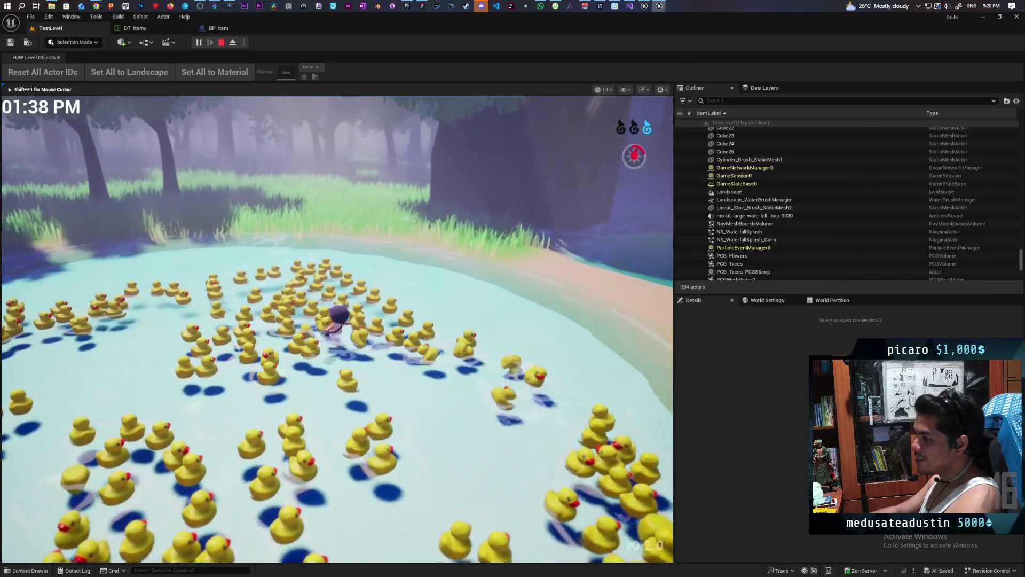
key(w)
key(w)
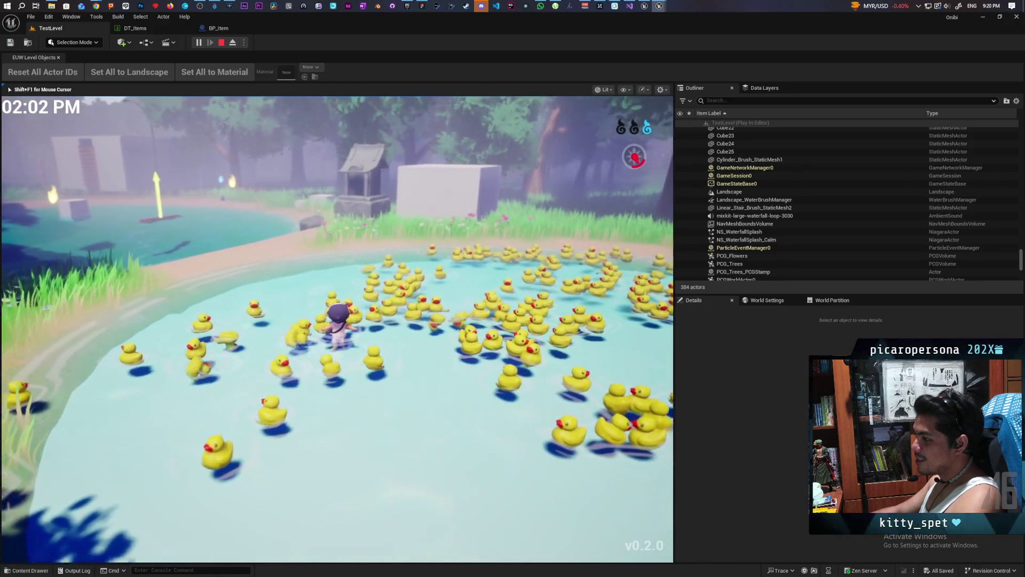
key(w)
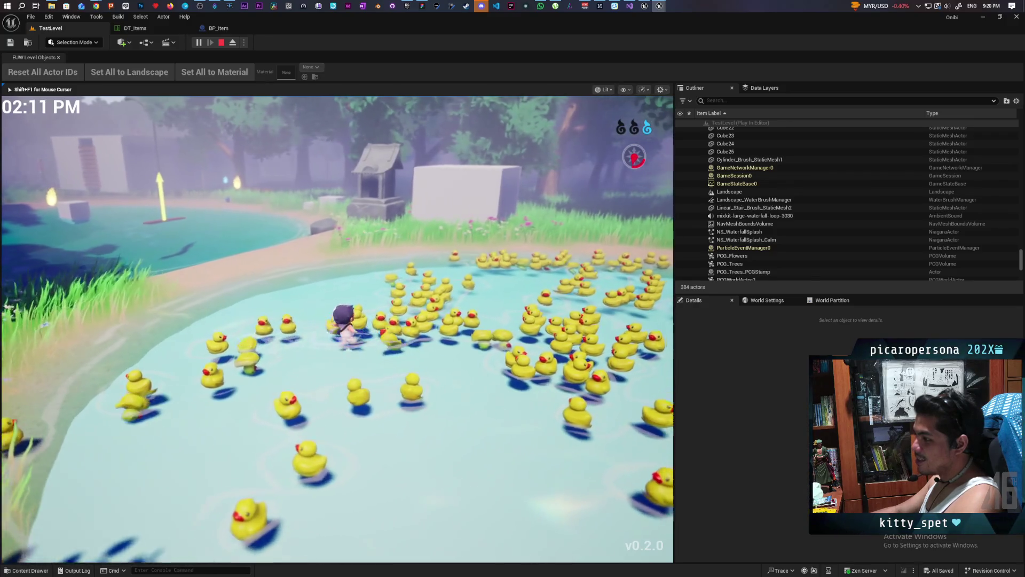
Wade back and forth through the duck crowd, pushing ducks aside and turning left across the pond
key(s)
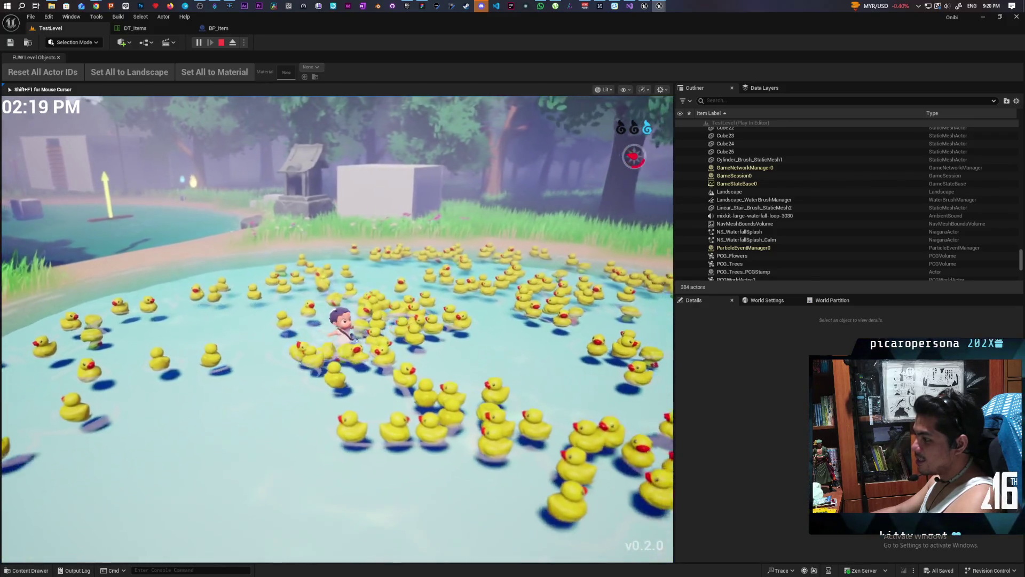
key(w)
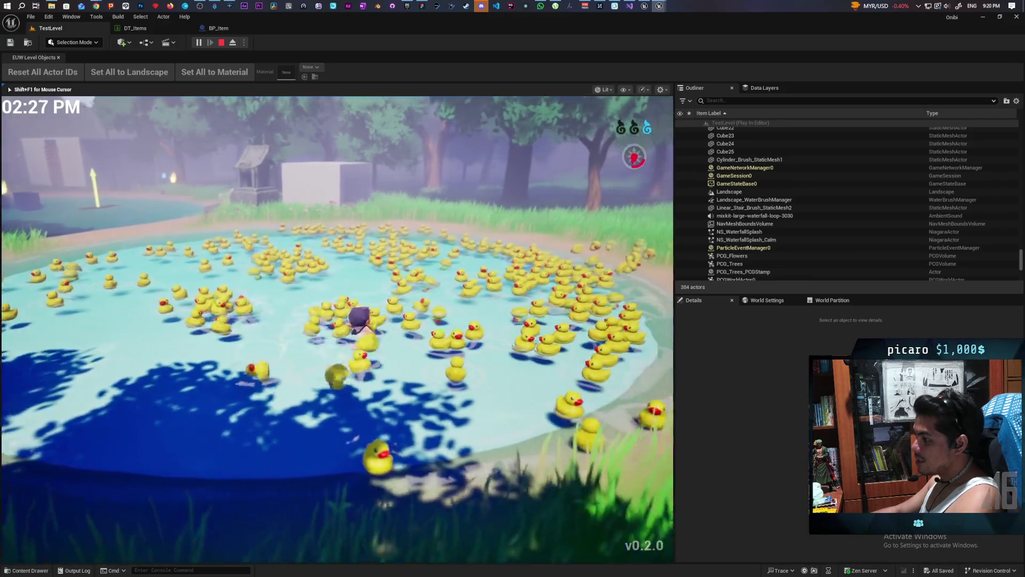
key(w)
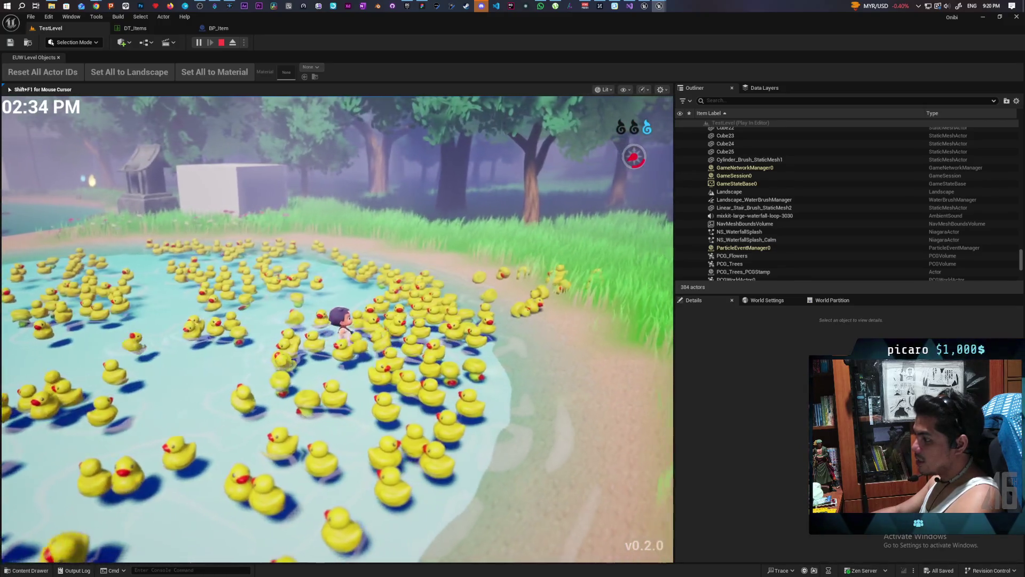
key(w)
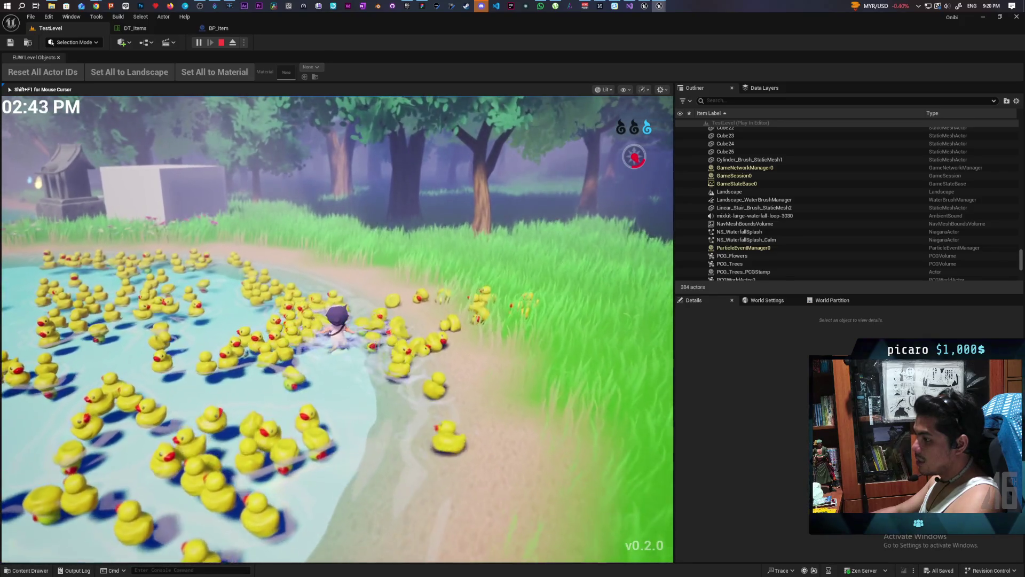
key(s)
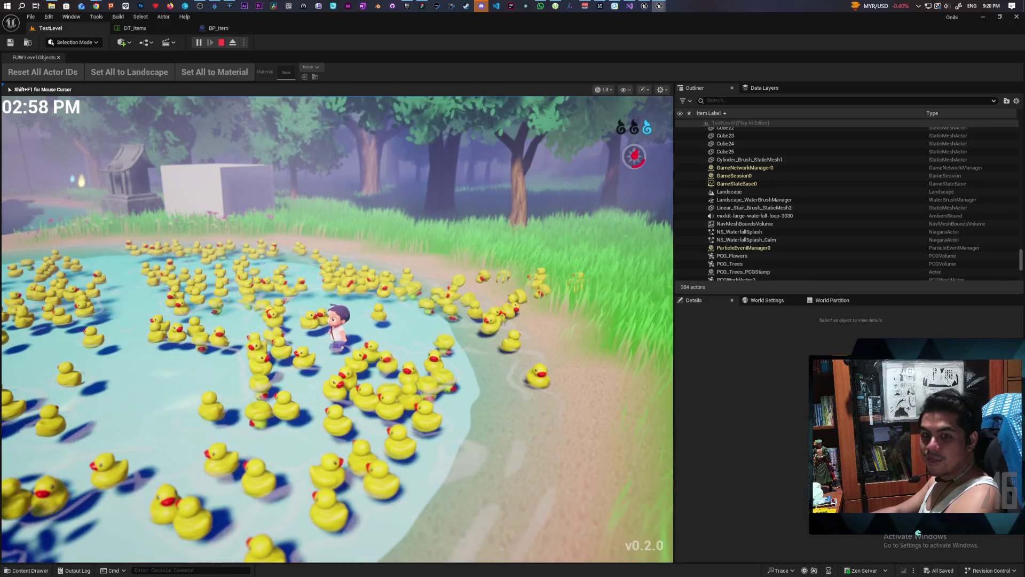
key(w)
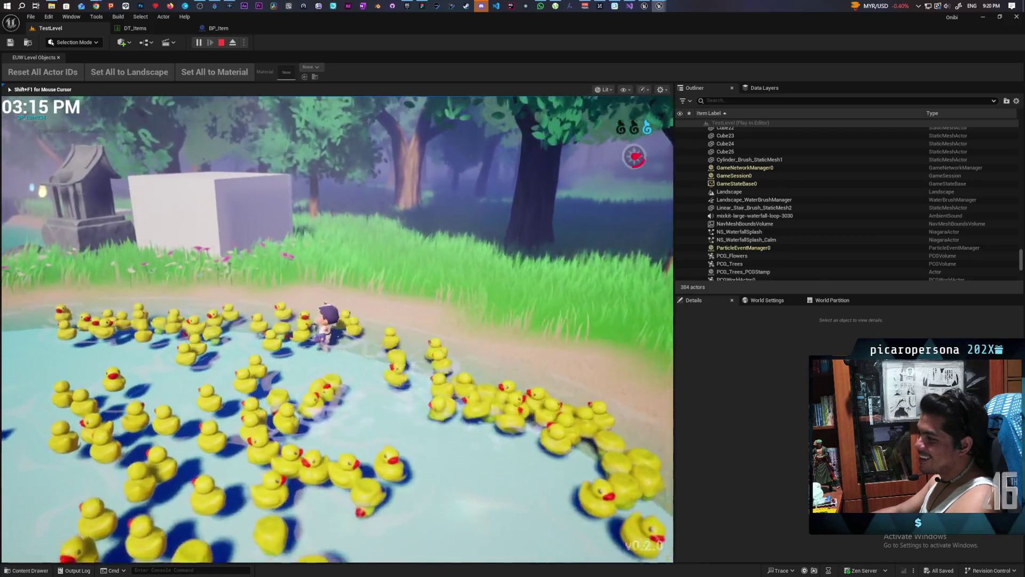
key(s)
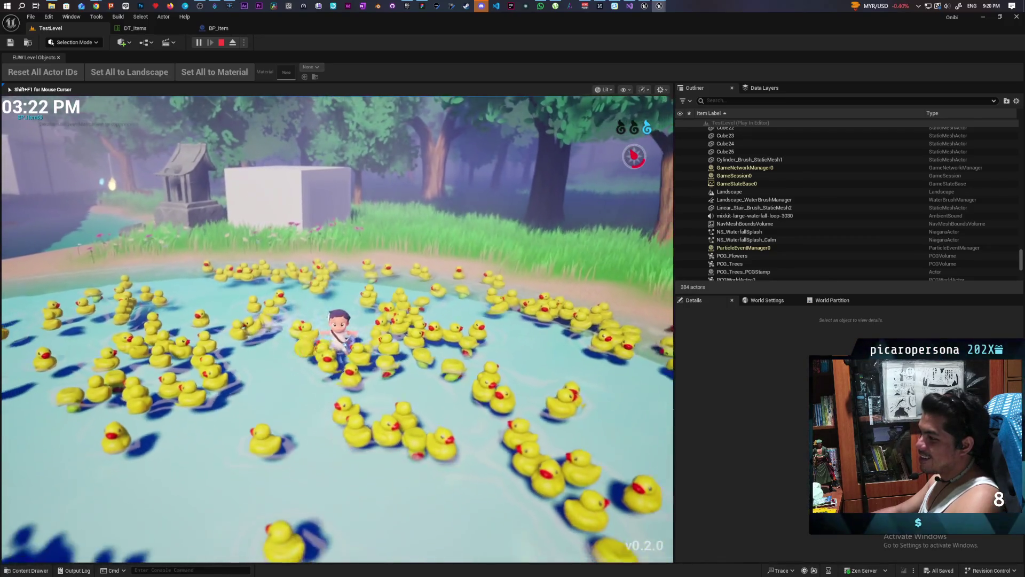
key(a)
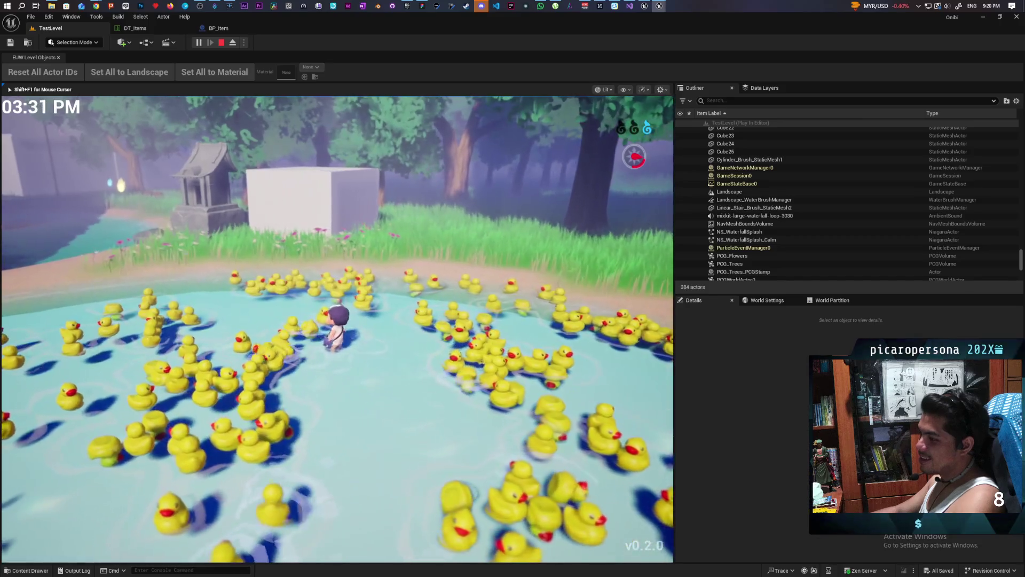
key(s)
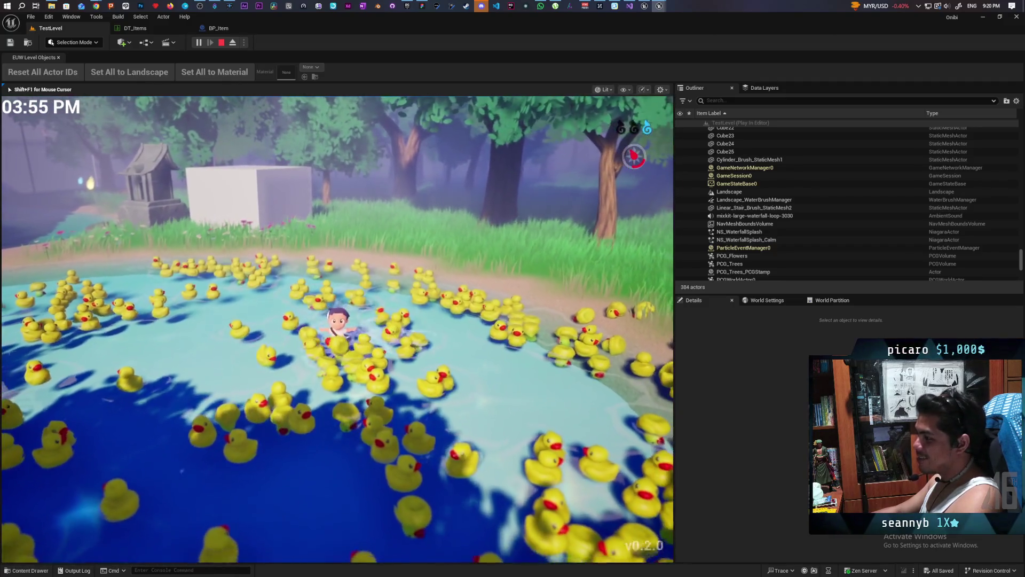
key(a)
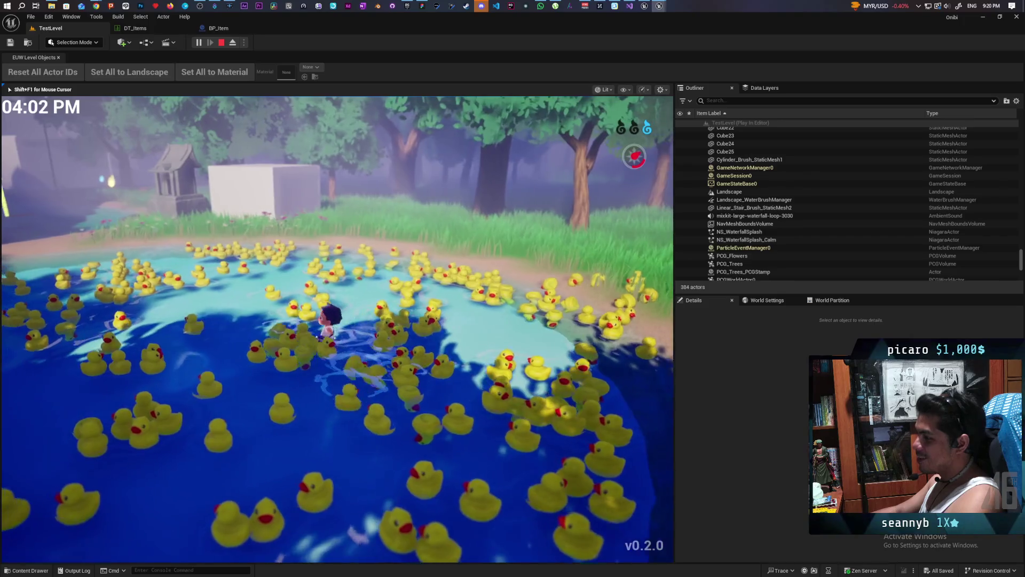
key(s)
key(w)
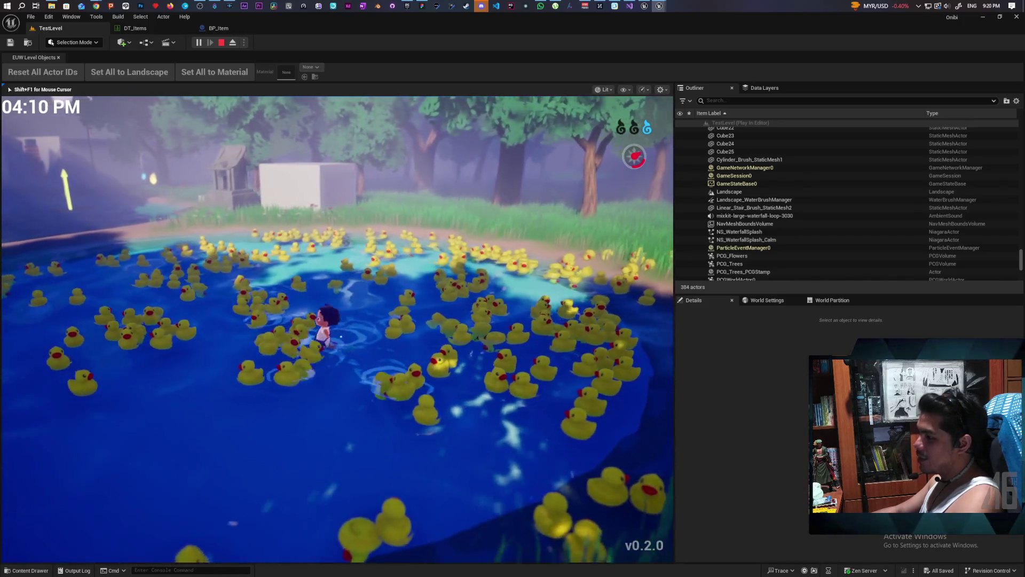
key(s)
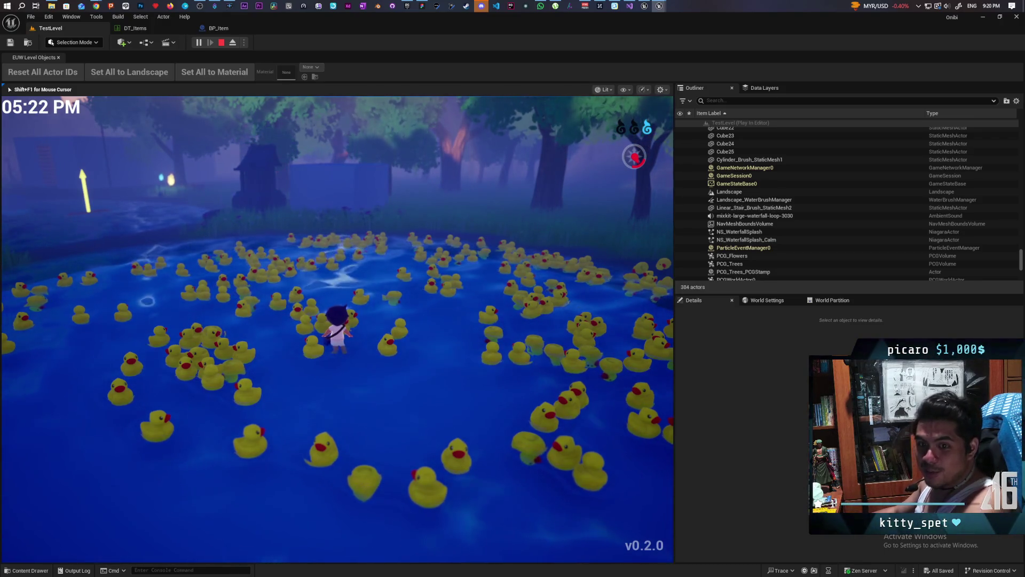
key(w)
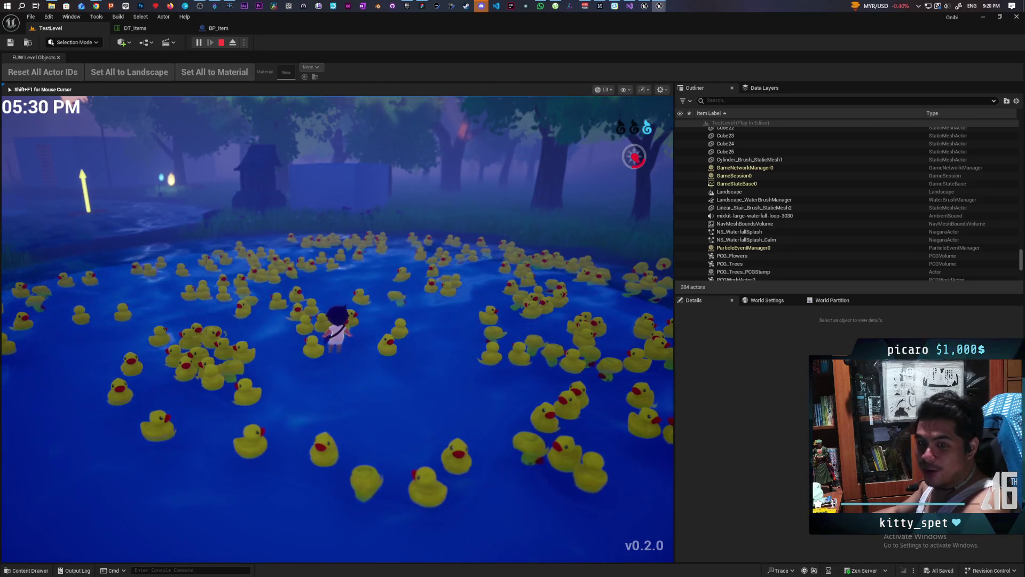
key(w)
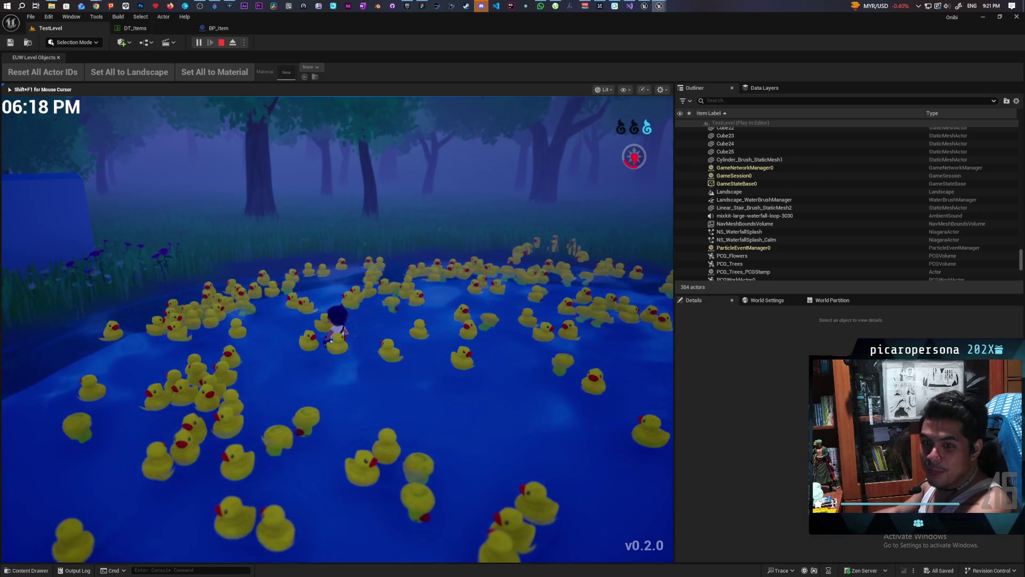
Wade the character through the ducks, out onto the grassy bank and back into the pond
key(a)
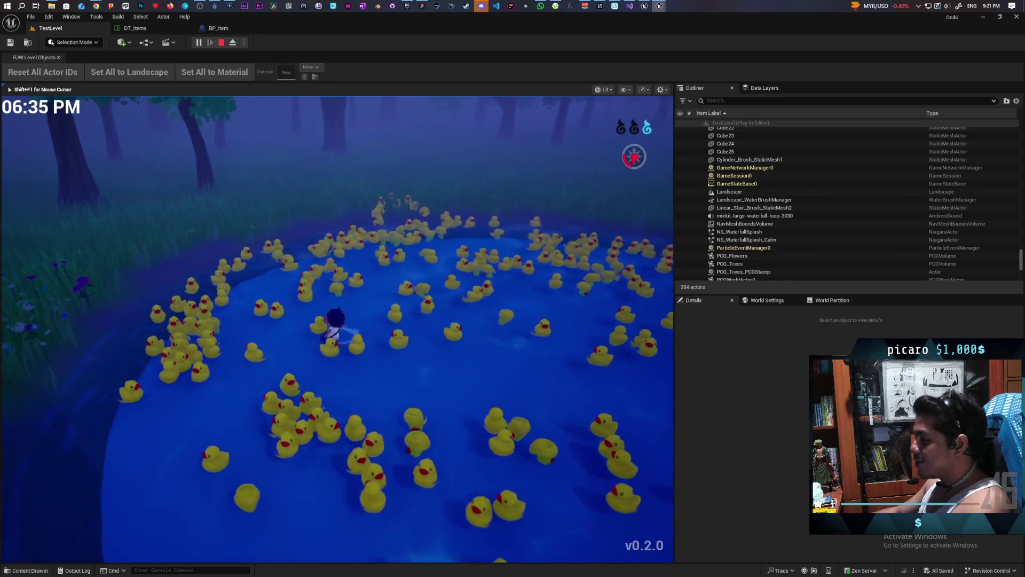
key(w)
key(a)
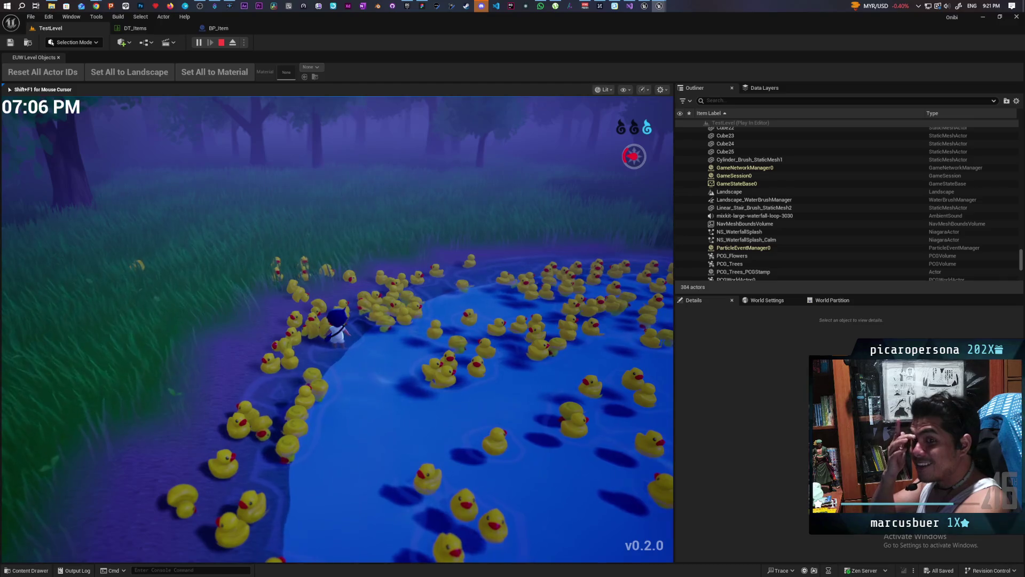
key(s)
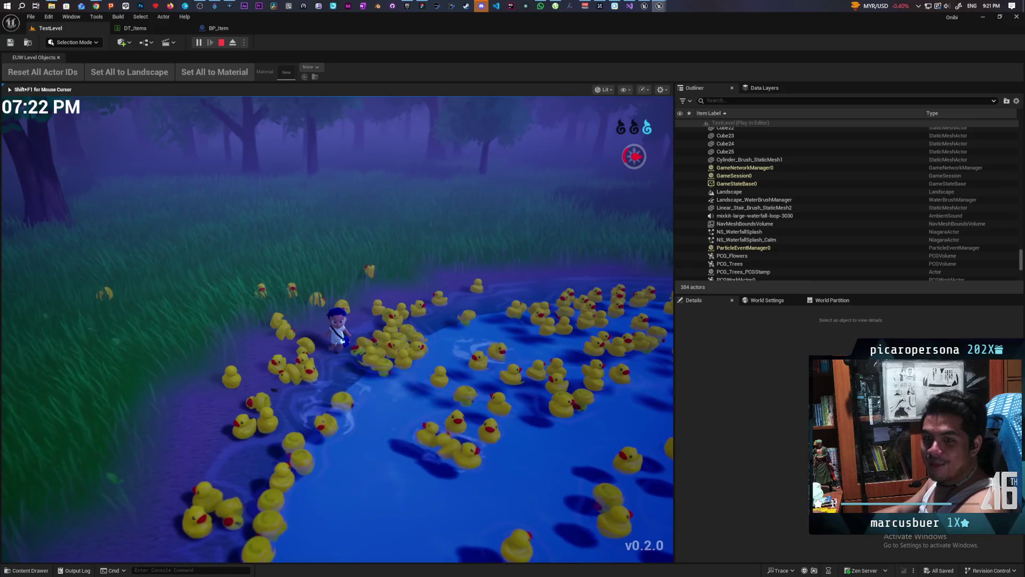
key(w)
key(d)
key(s)
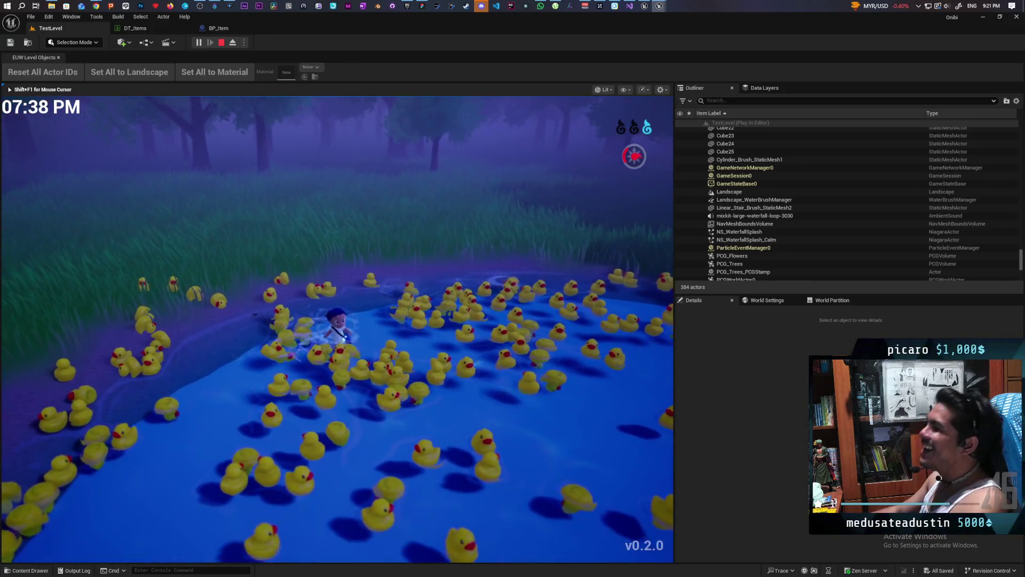
key(w)
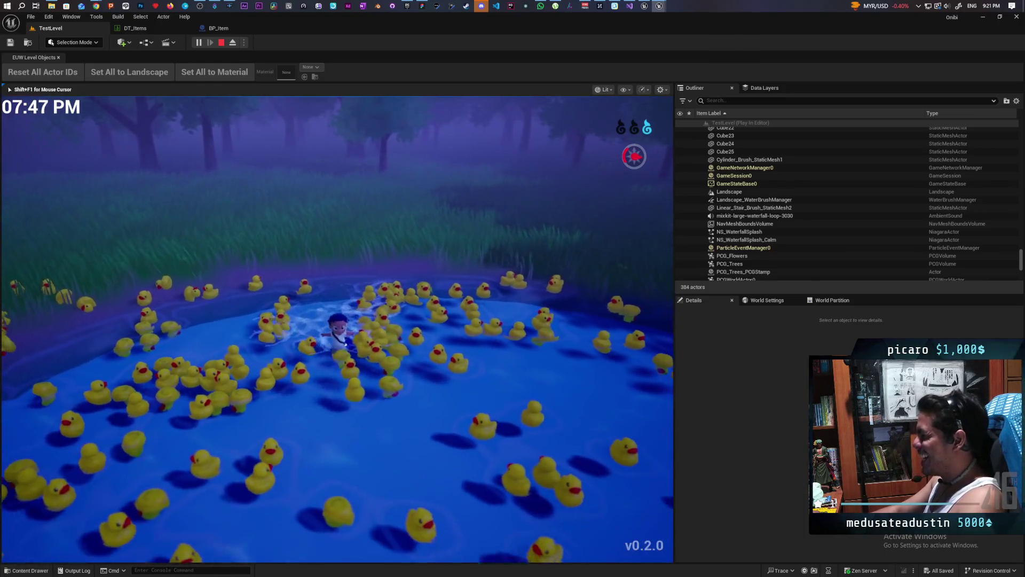
key(s)
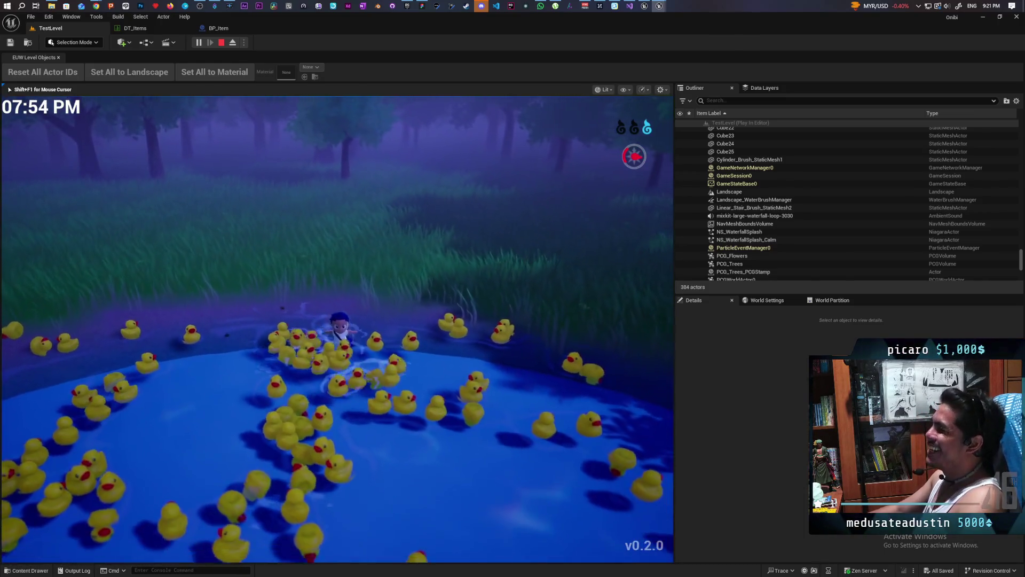
key(w)
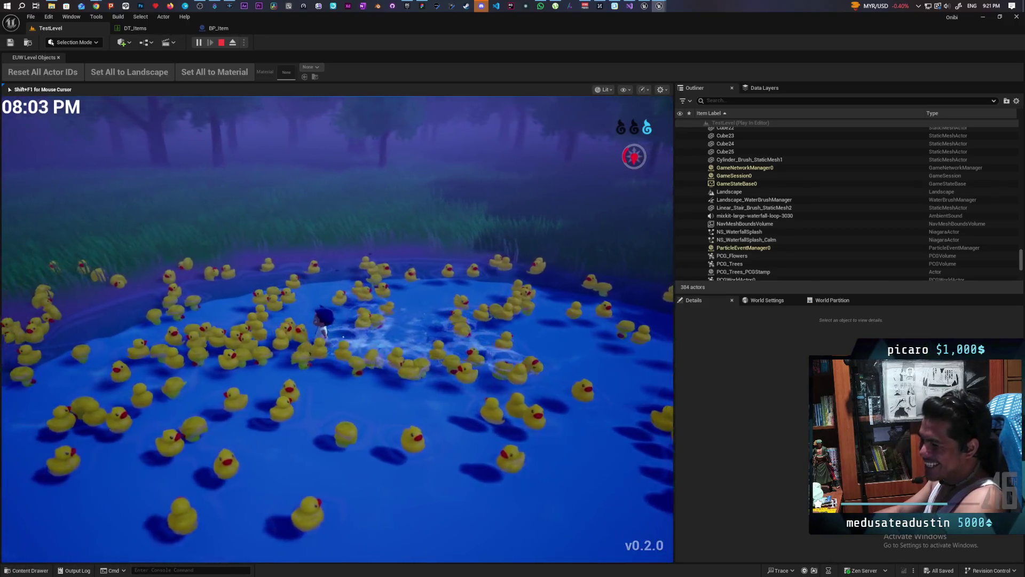
key(w)
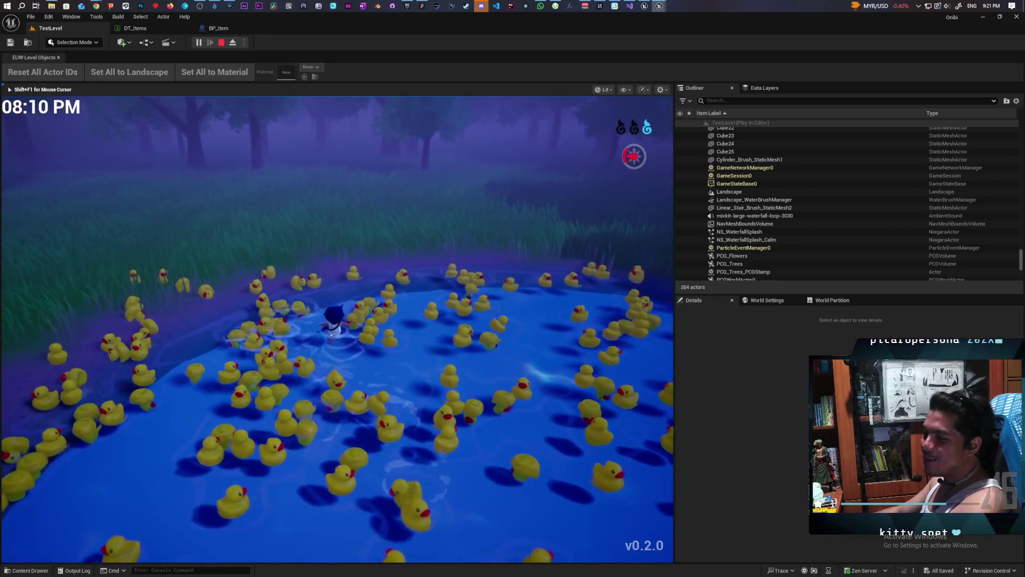
key(s)
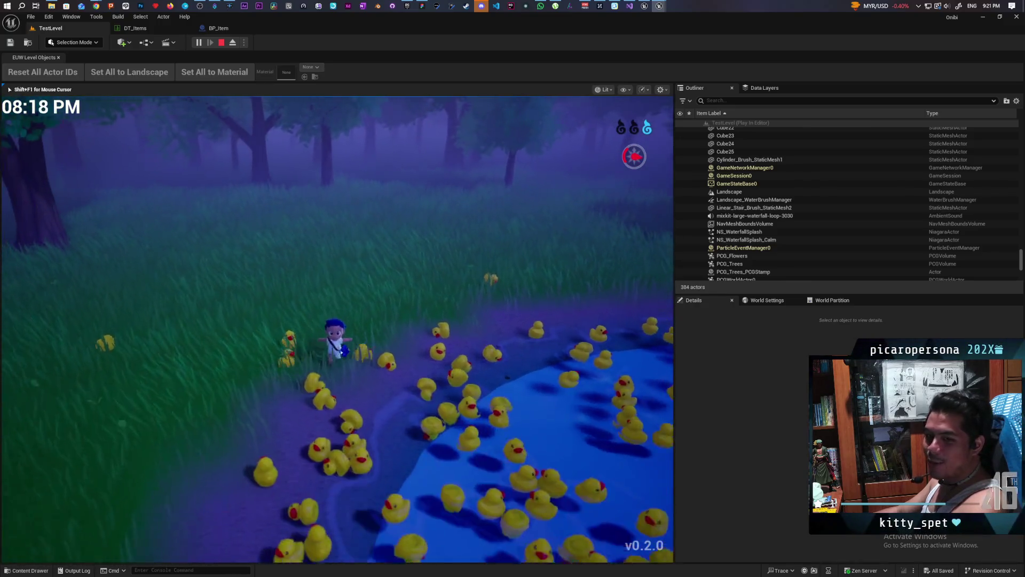
Swim the character between the ducks and the far shore, then stop the play session
key(d)
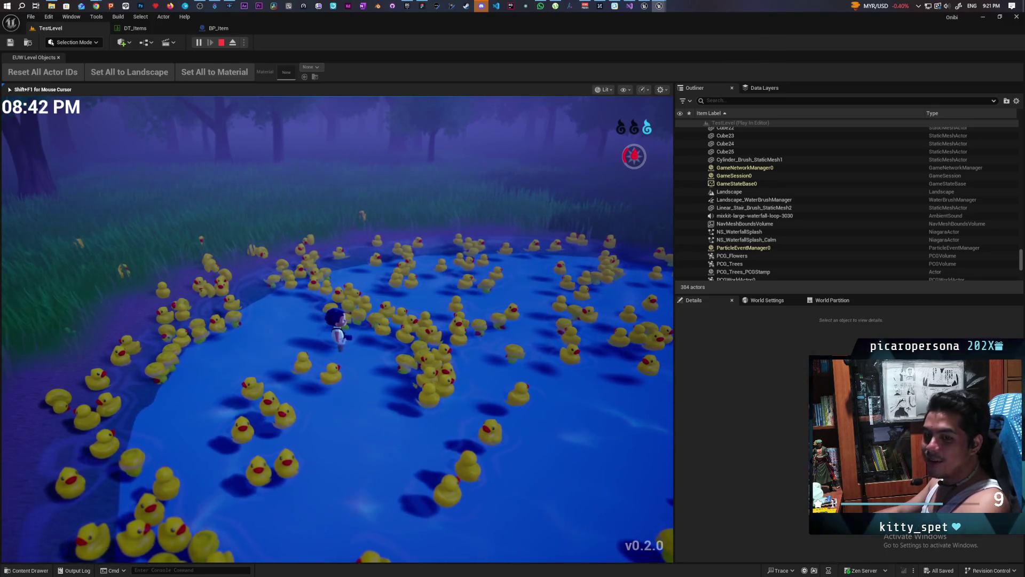
key(s)
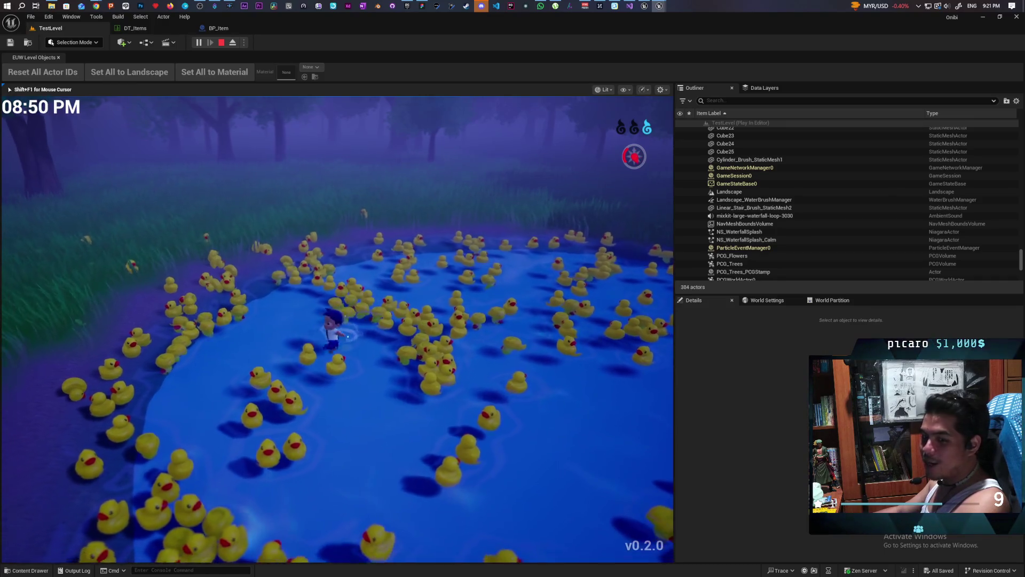
key(s)
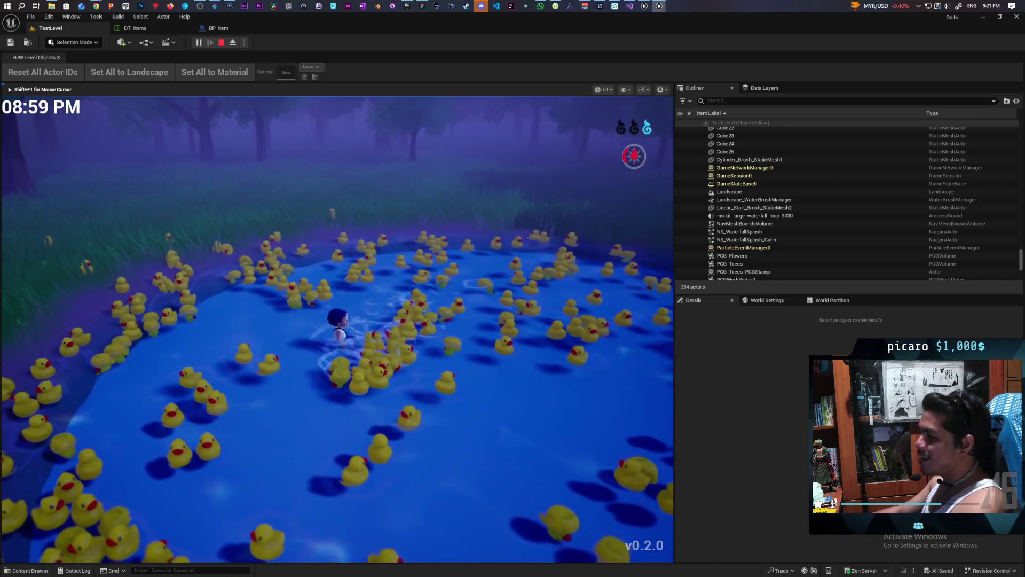
key(s)
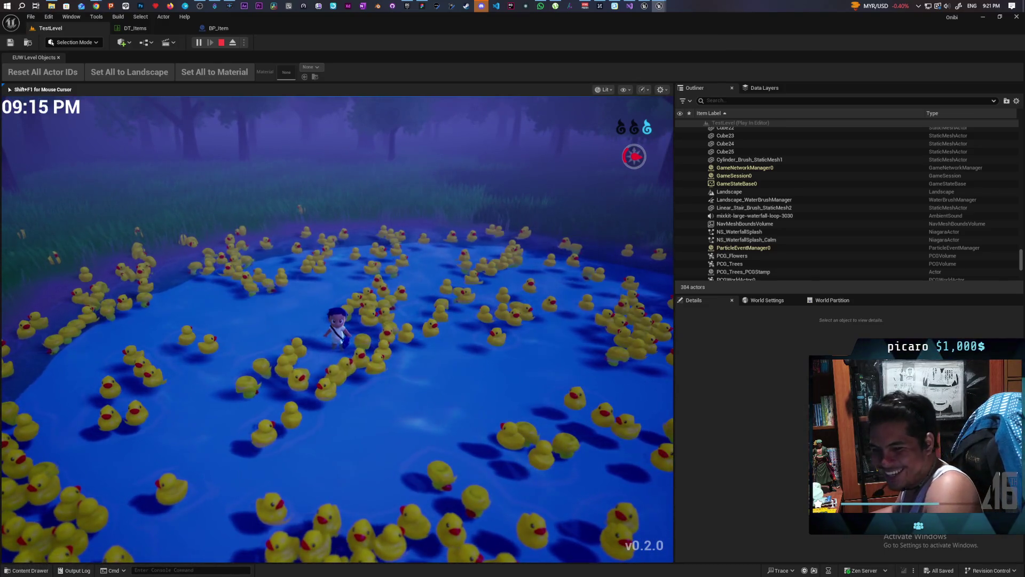
key(w)
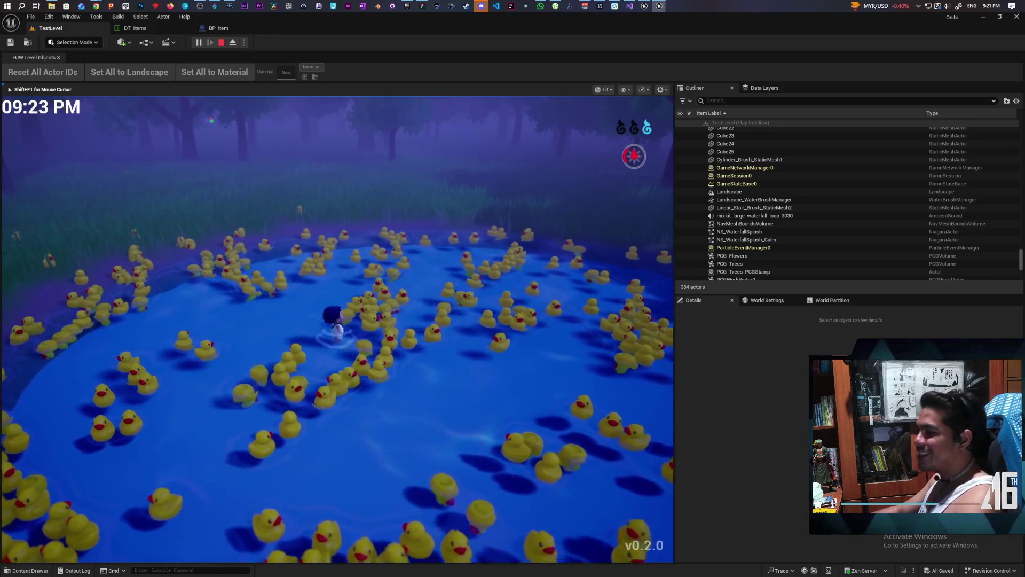
key(w)
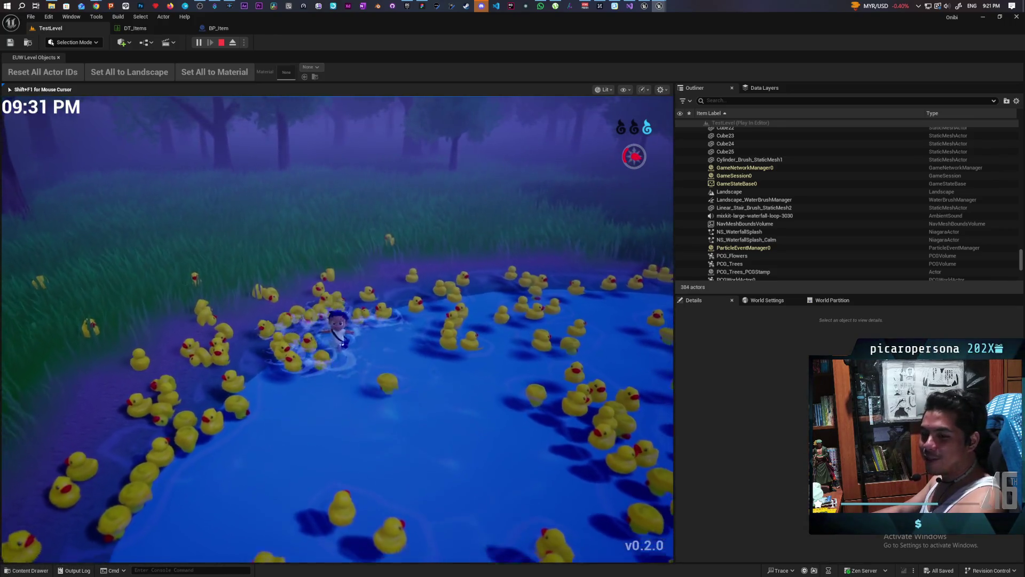
key(s)
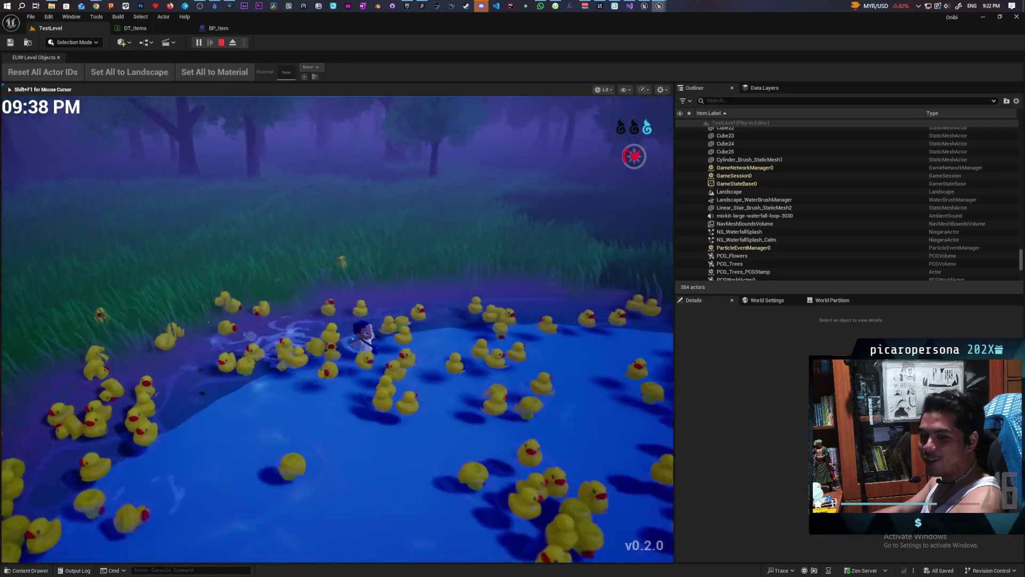
key(w)
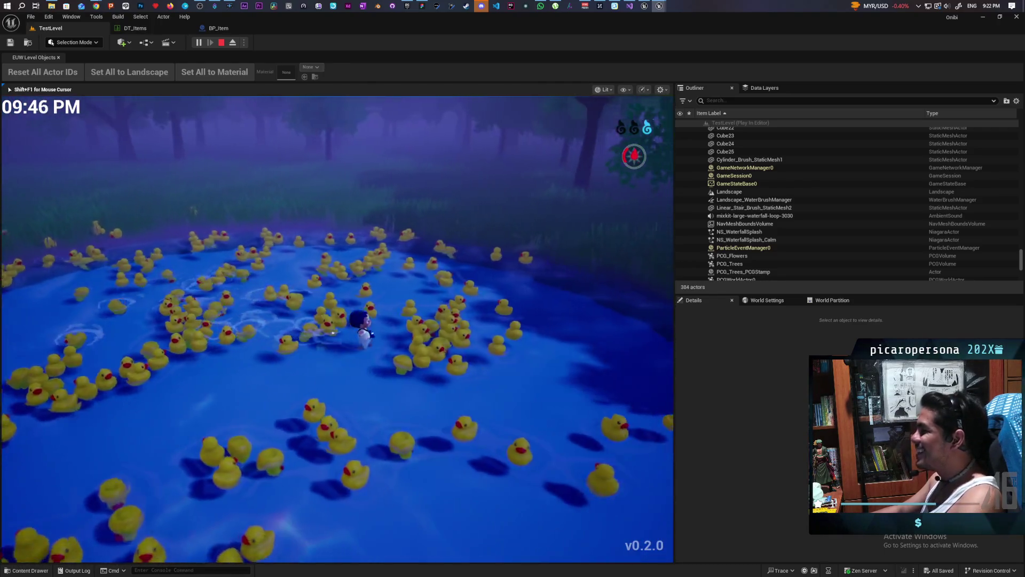
key(s)
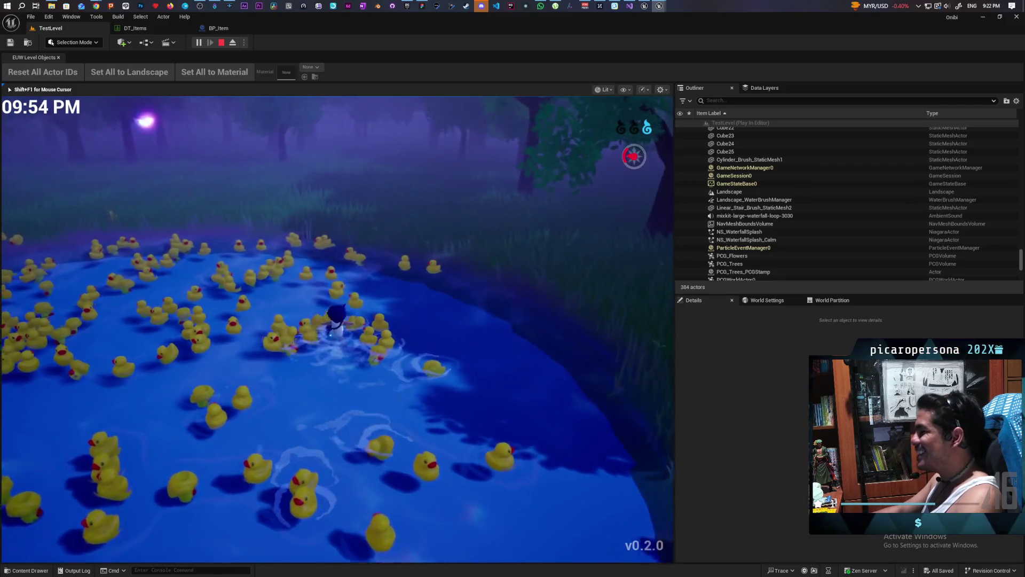
key(w)
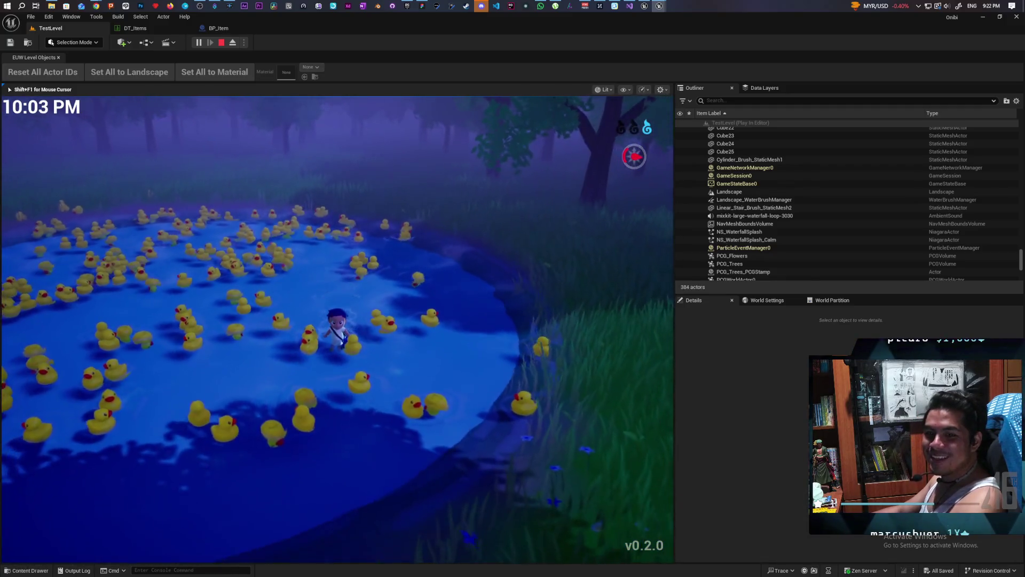
key(a)
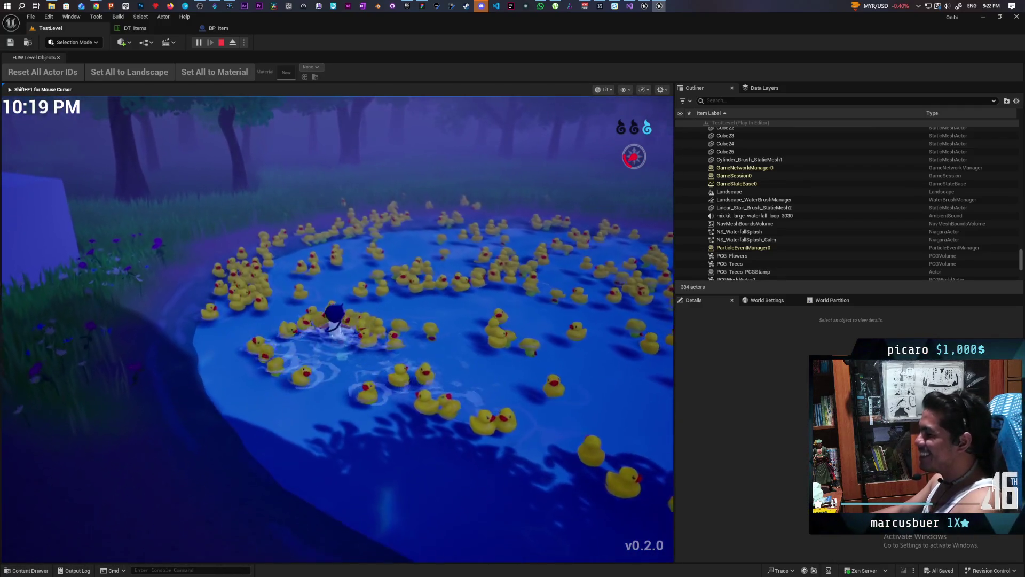
key(Escape)
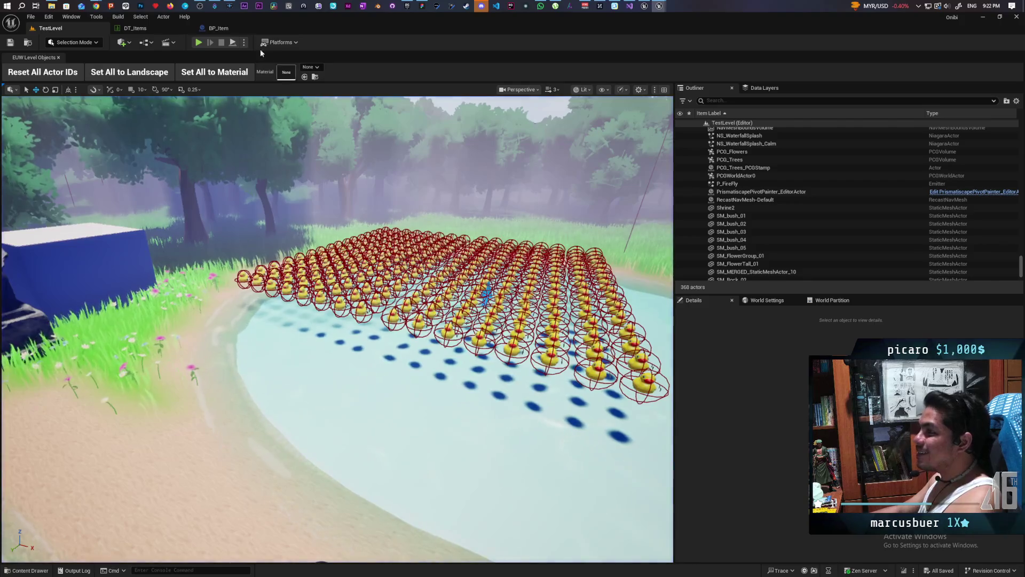
Open the BP_Boy blueprint from Content/Core/Characters
click(27, 570)
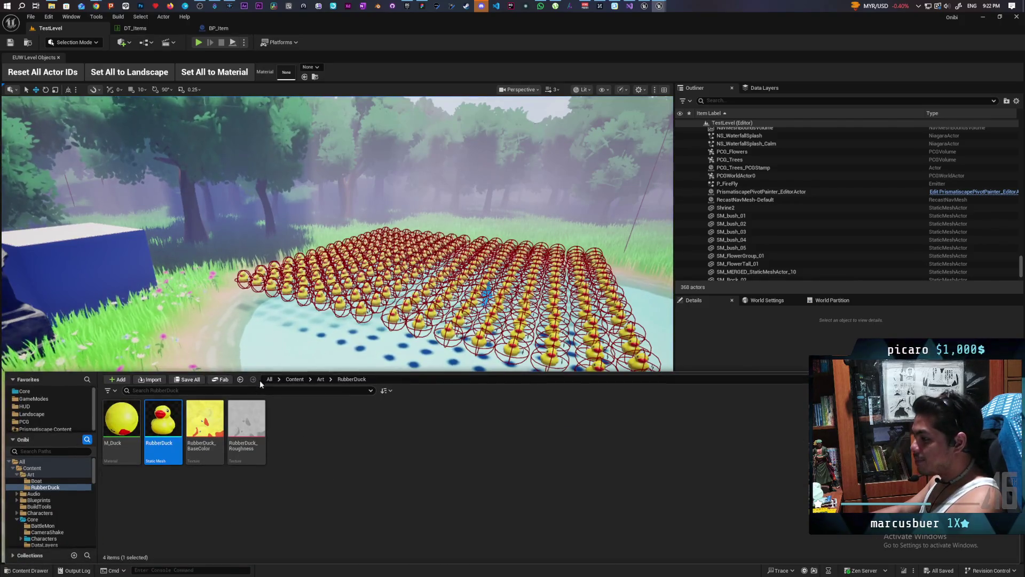
click(294, 379)
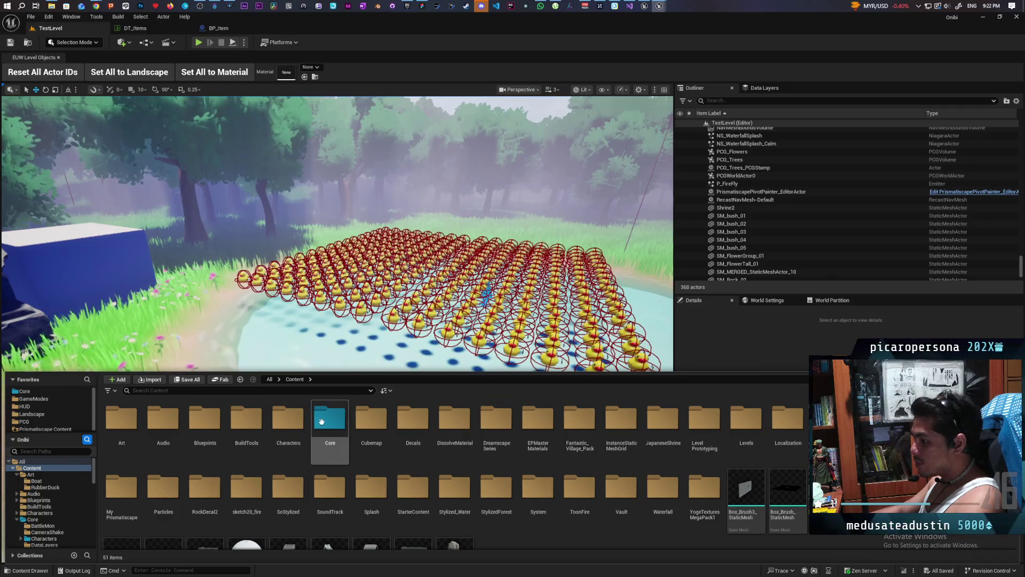
double_click(329, 422)
double_click(205, 427)
click(260, 425)
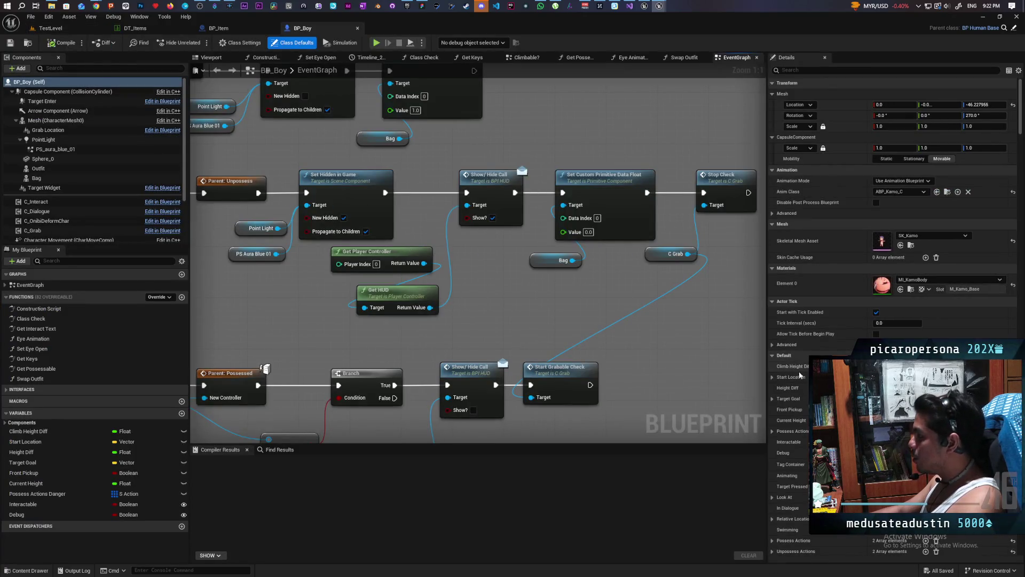
Enable the capsule's Mass (kg) override, save BP_Boy, and start a TestLevel play test
click(131, 91)
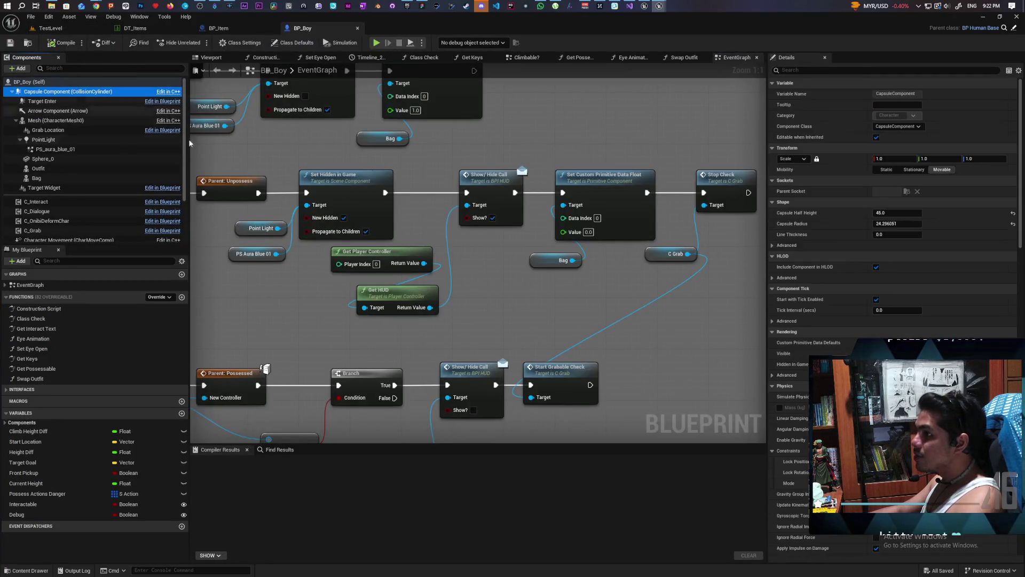
click(780, 408)
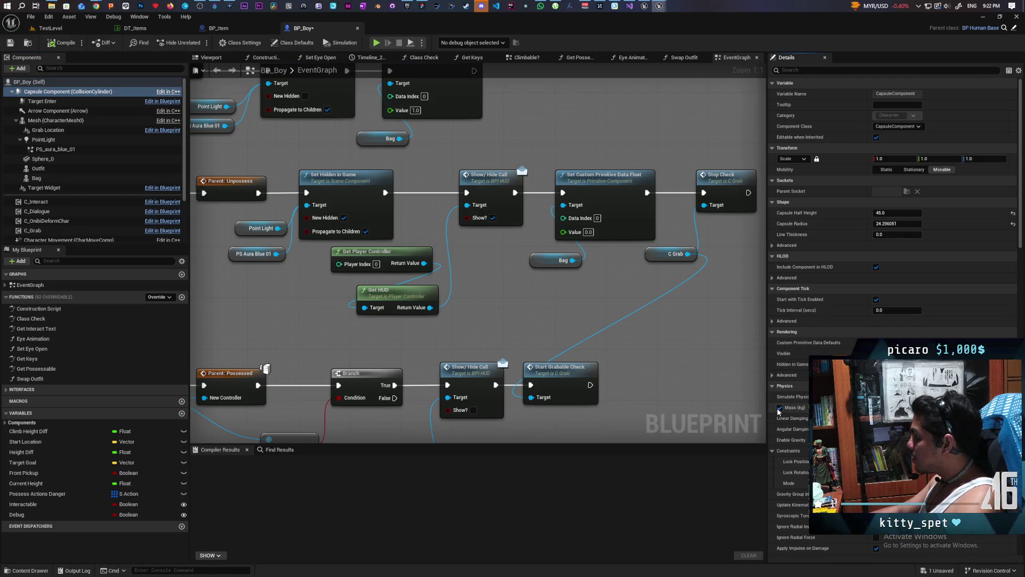
click(11, 43)
click(51, 28)
click(198, 42)
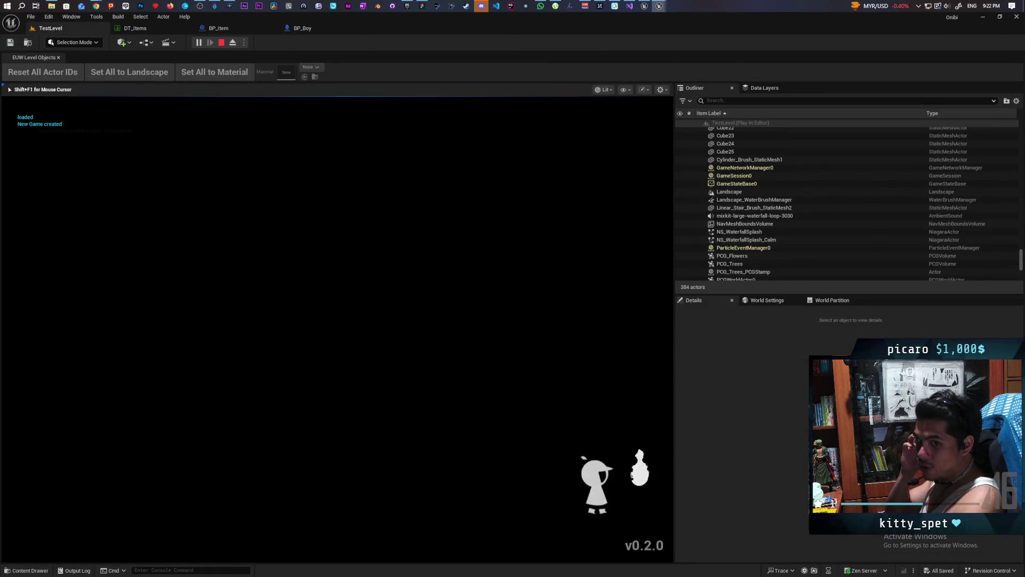
Run the character through the grass and along the beach into the duck pond
key(w)
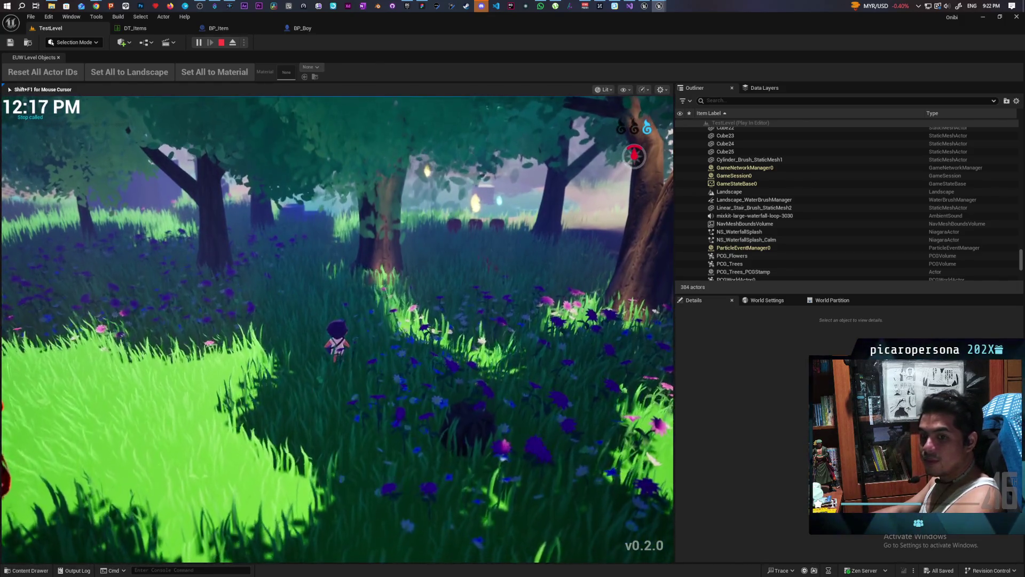
key(w)
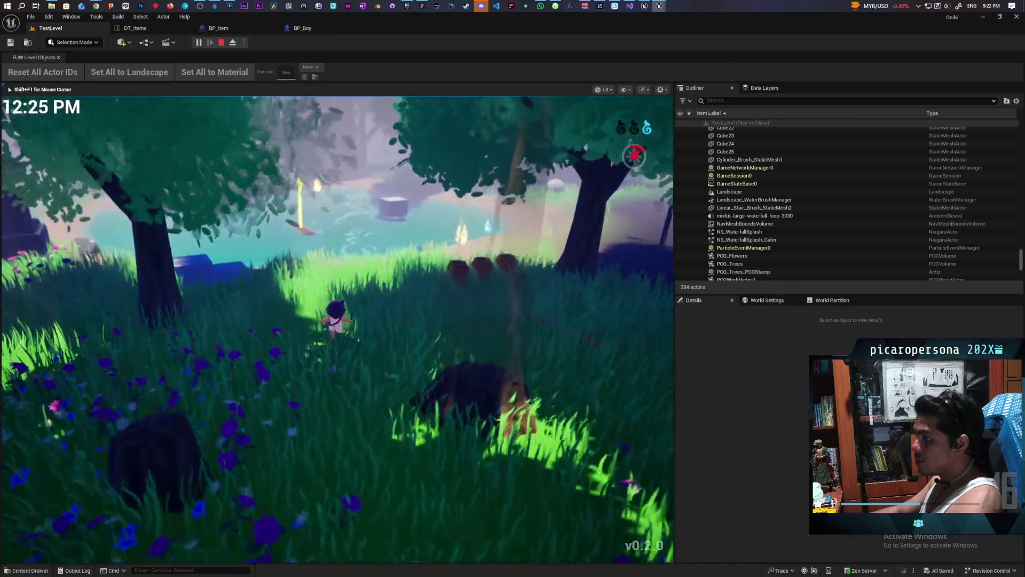
key(w)
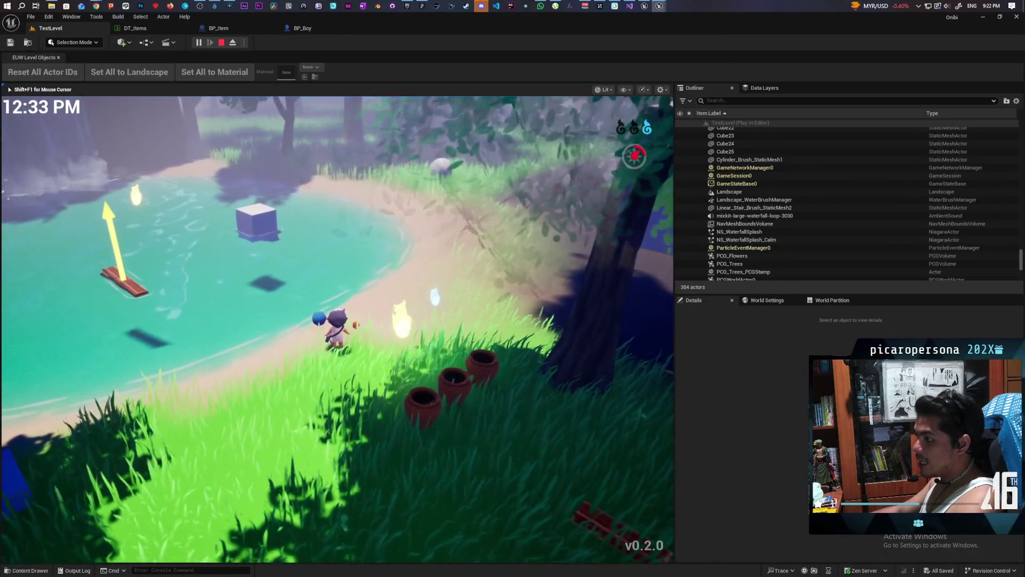
key(w)
key(w)
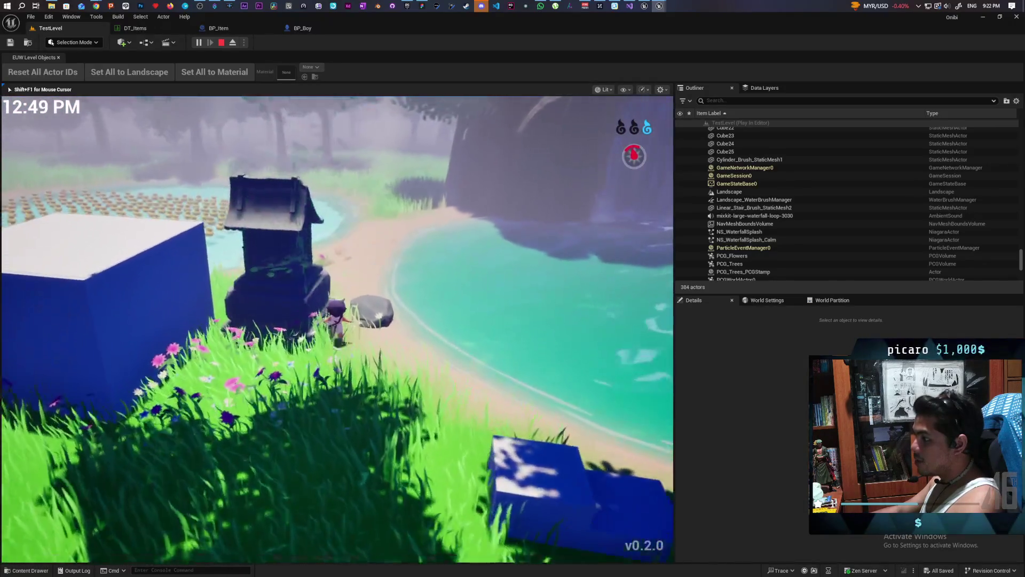
key(w)
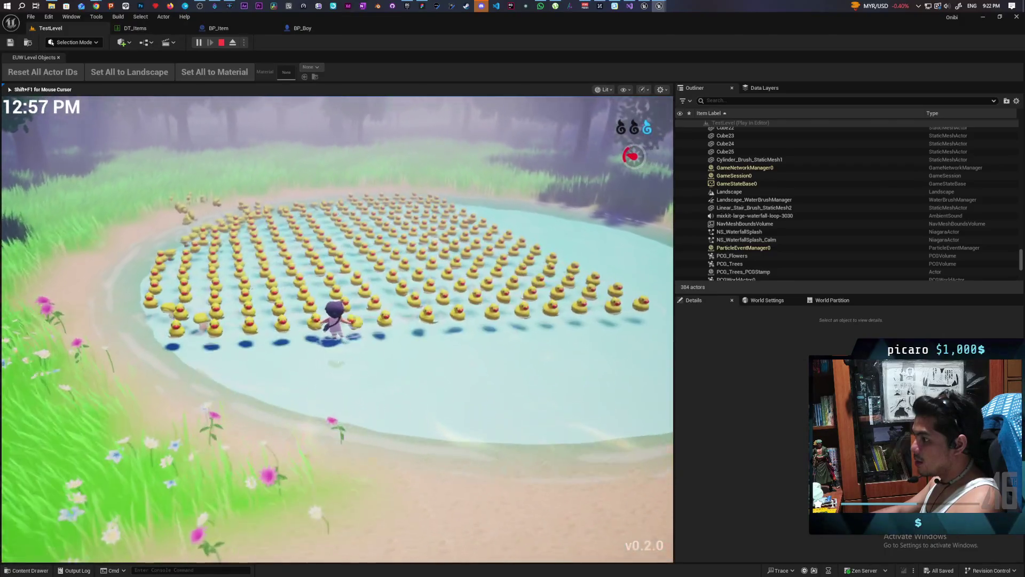
key(w)
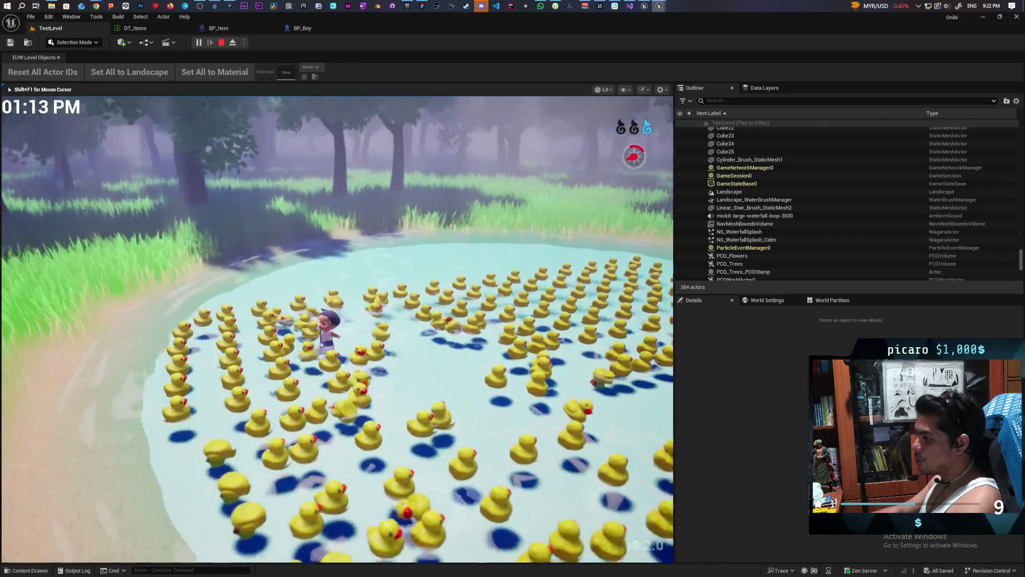
key(w)
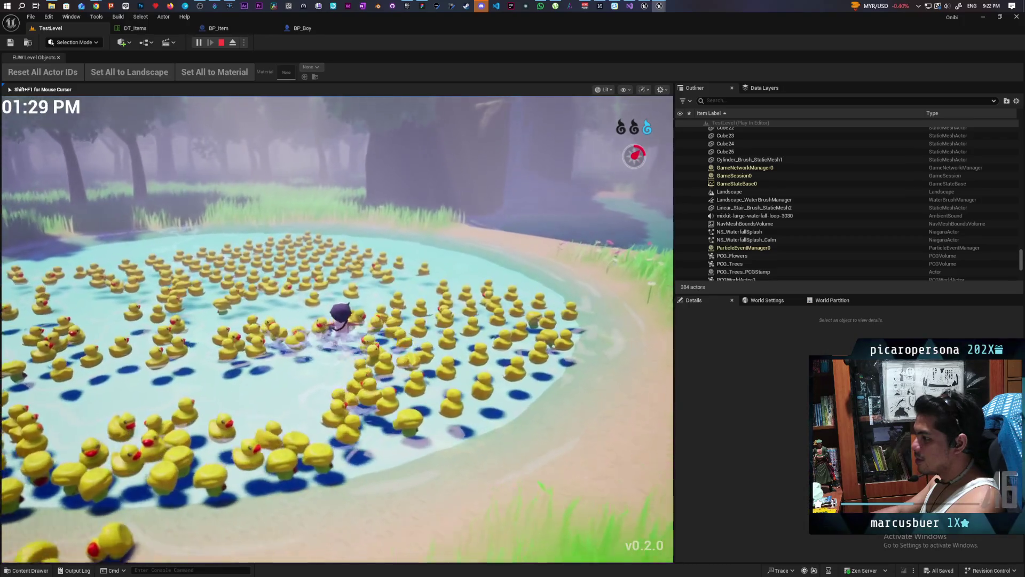
key(w)
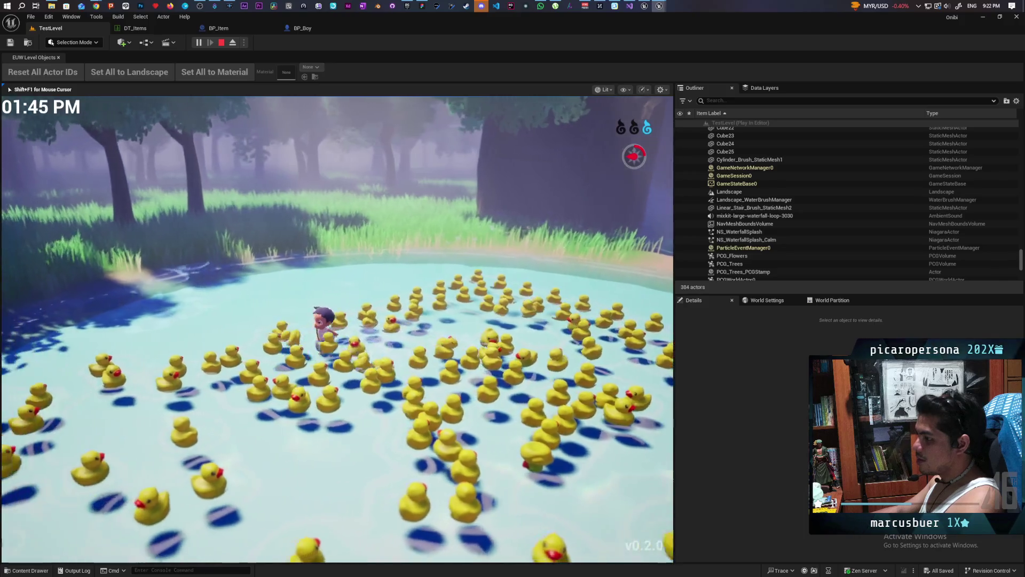
key(w)
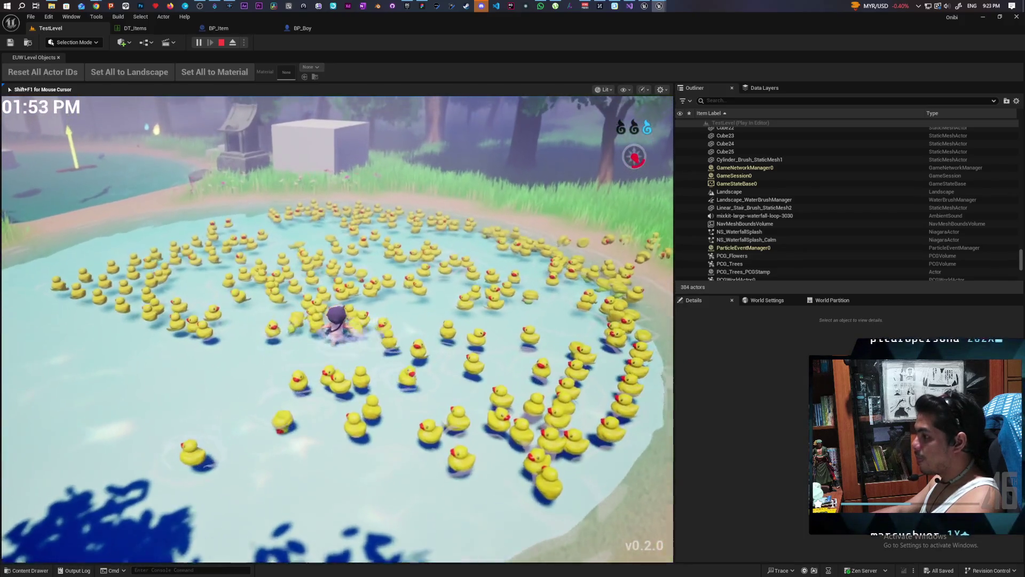
Wade back and forth among the ducks to push them aside, then stop the session
key(s)
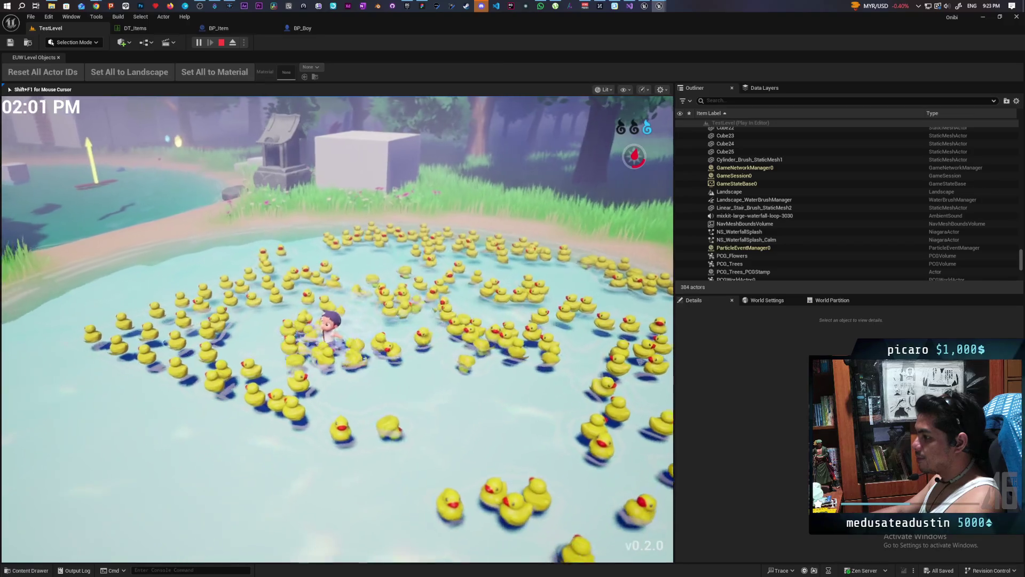
key(a)
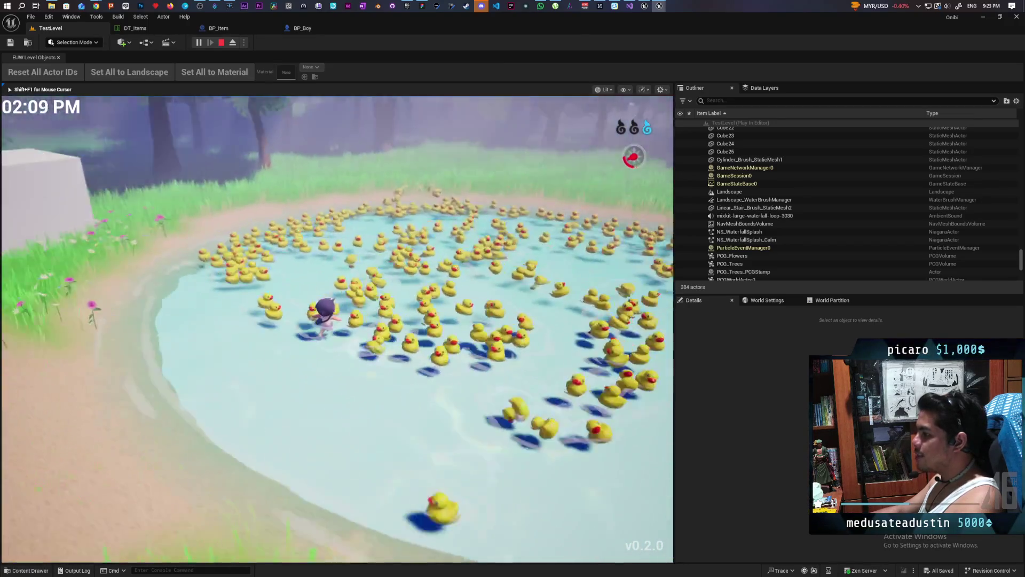
key(s)
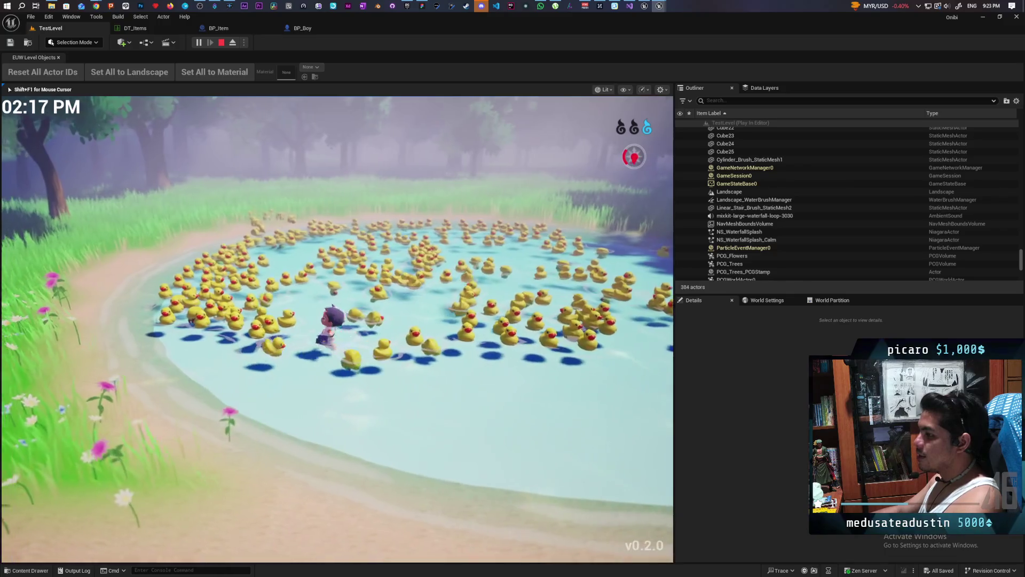
key(a)
key(w)
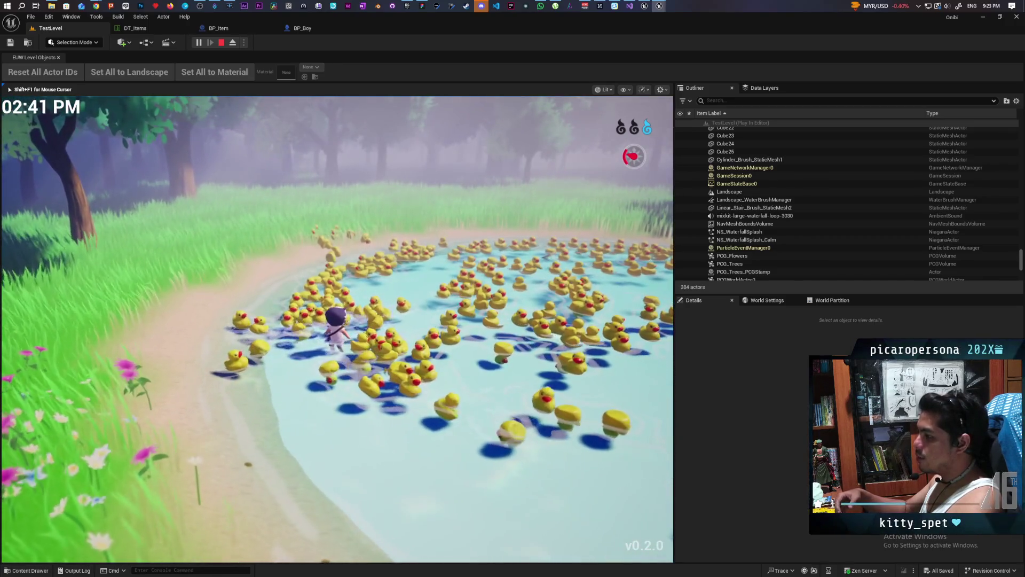
key(w)
key(a)
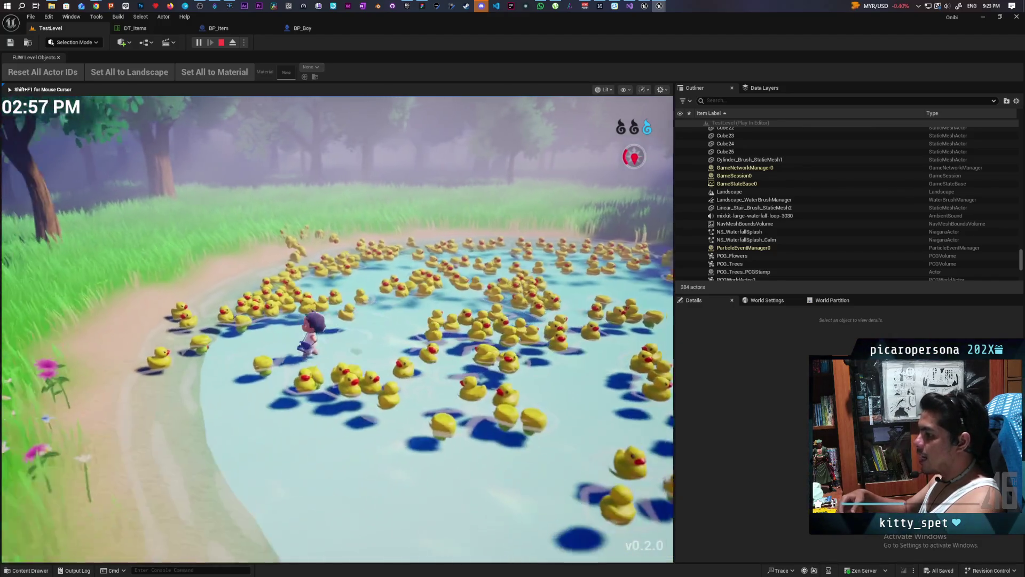
key(w)
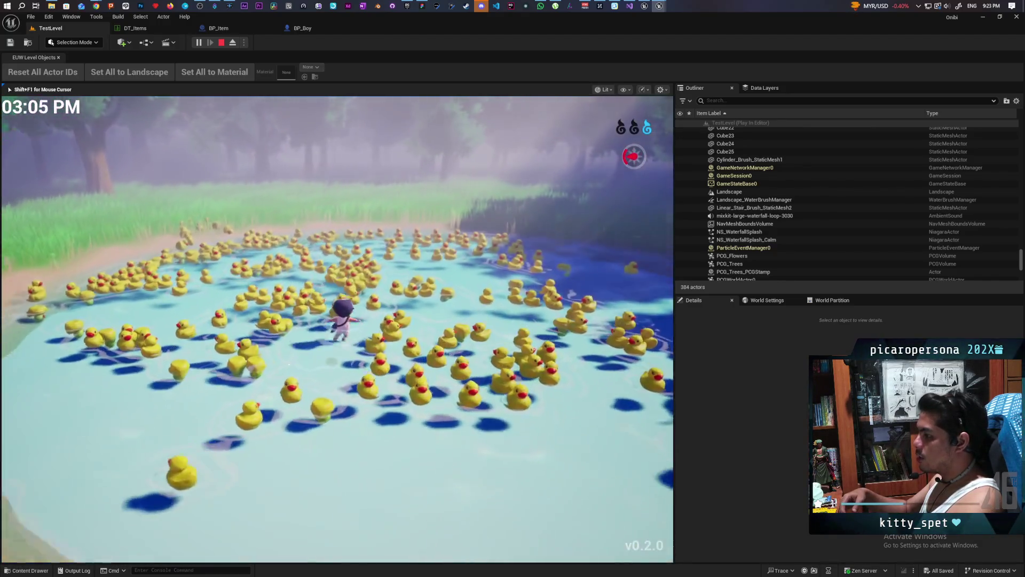
key(s)
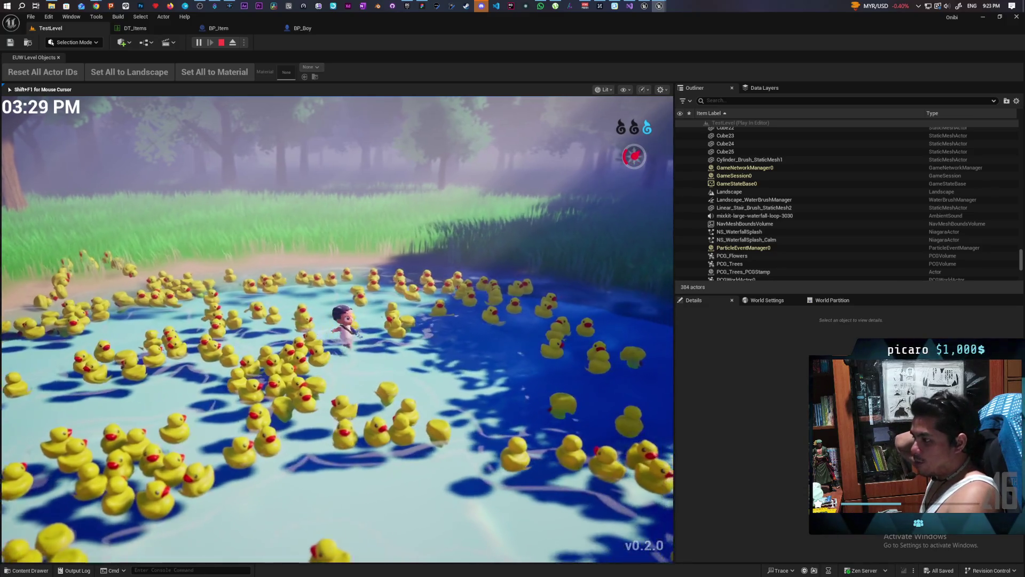
key(s)
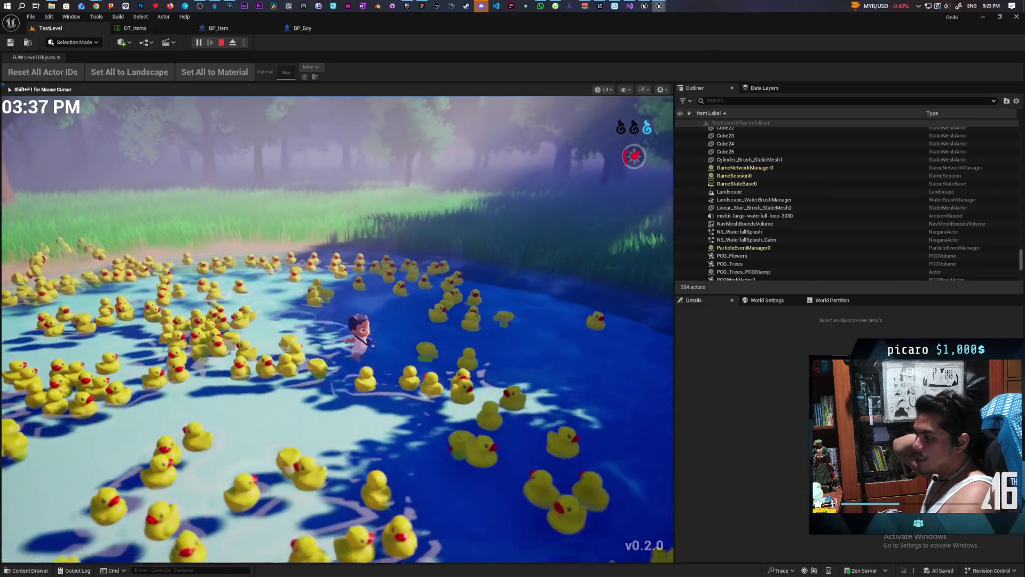
key(w)
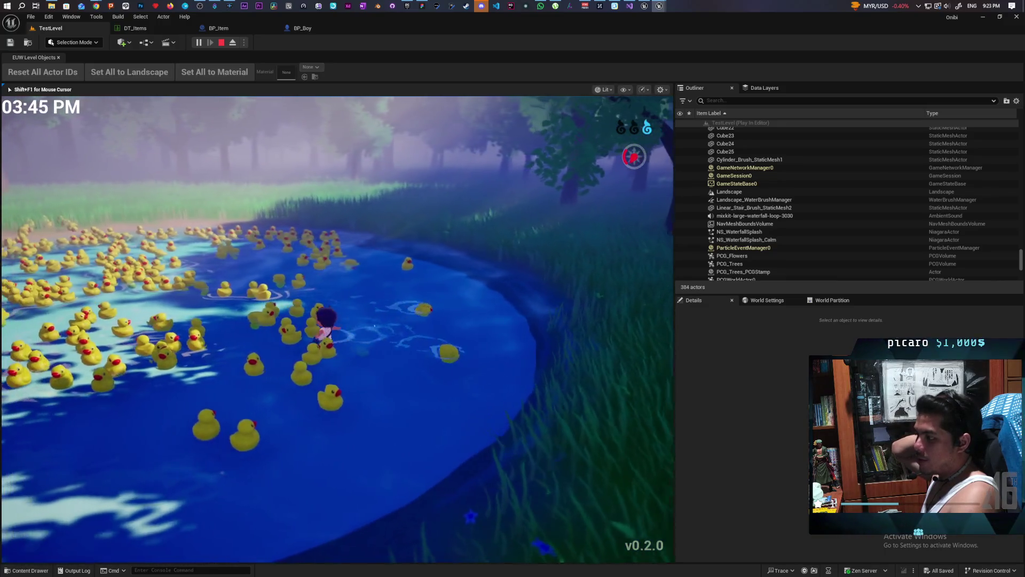
key(w)
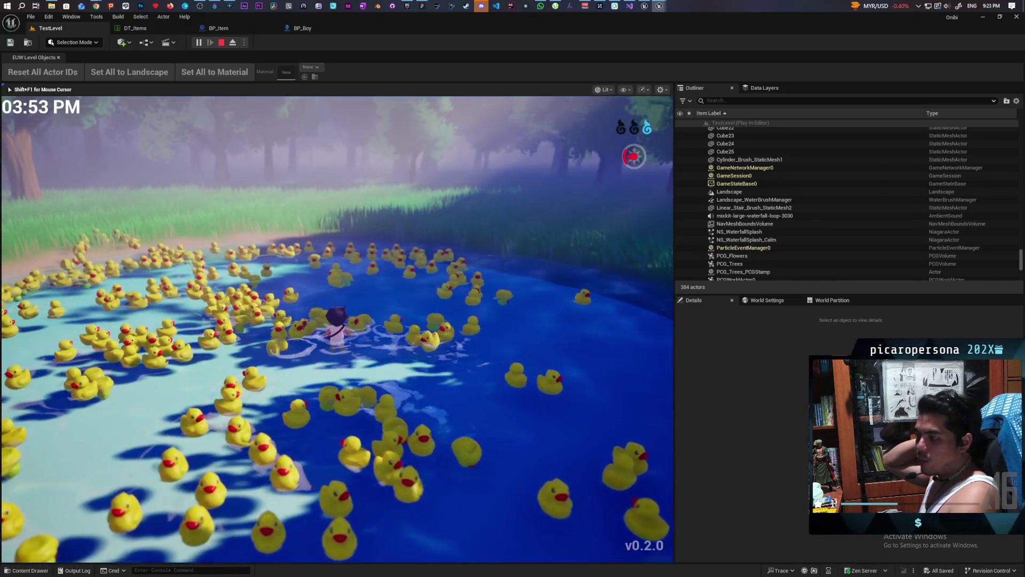
key(w)
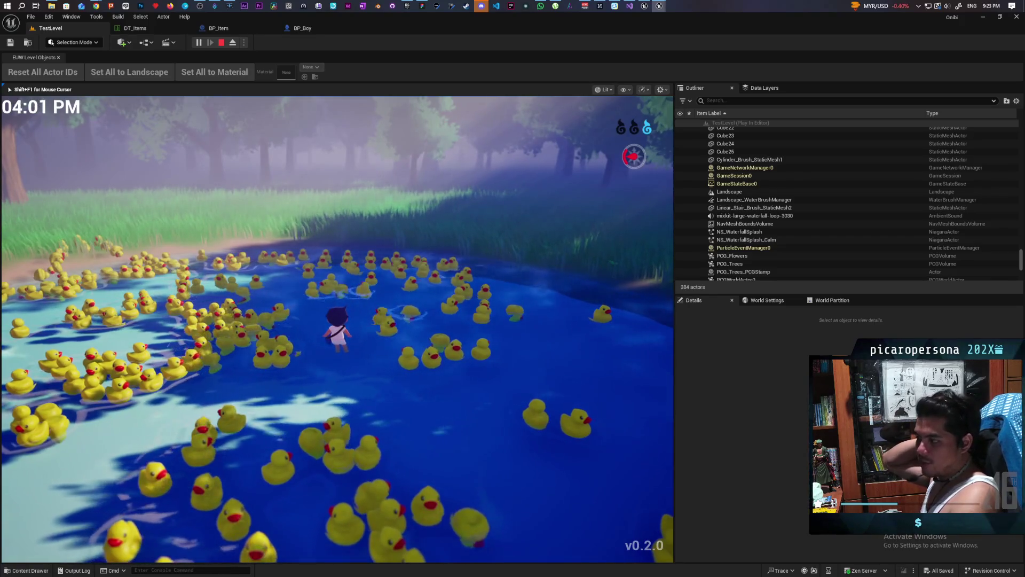
key(s)
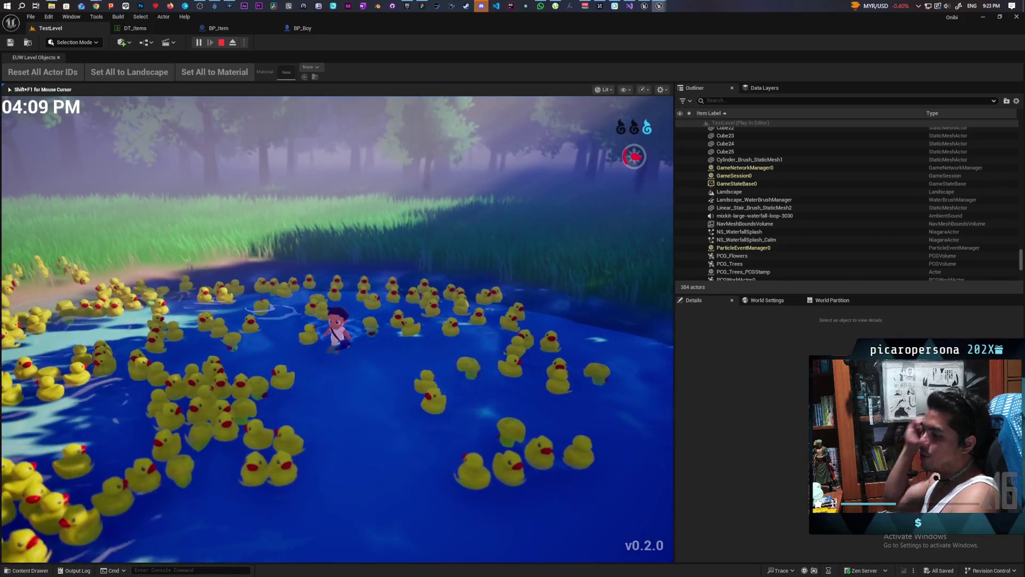
key(Escape)
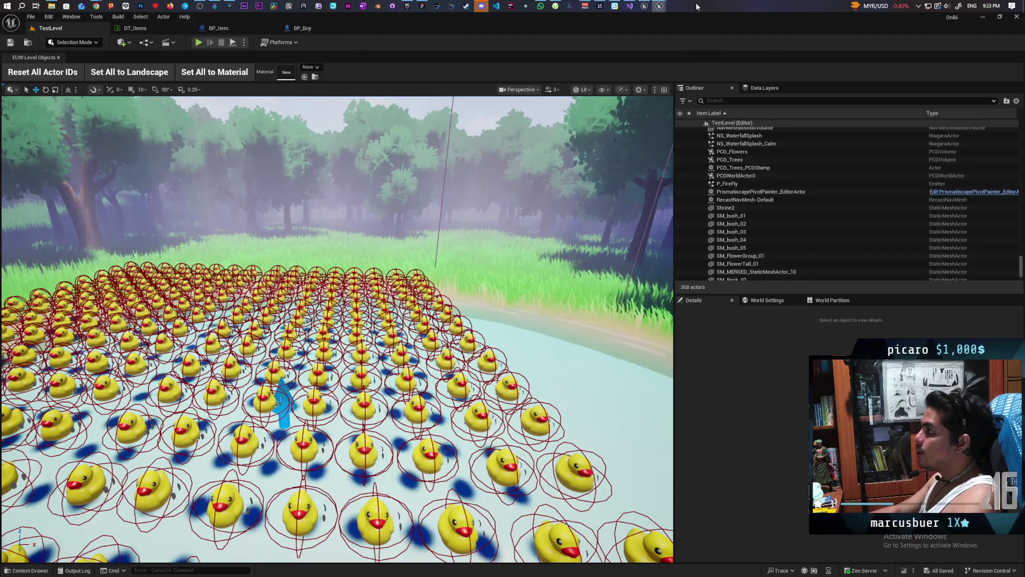
Run a GreyboxLevel play session with a client preview, then open the Prismatiscape_Manager_BP graph
click(658, 5)
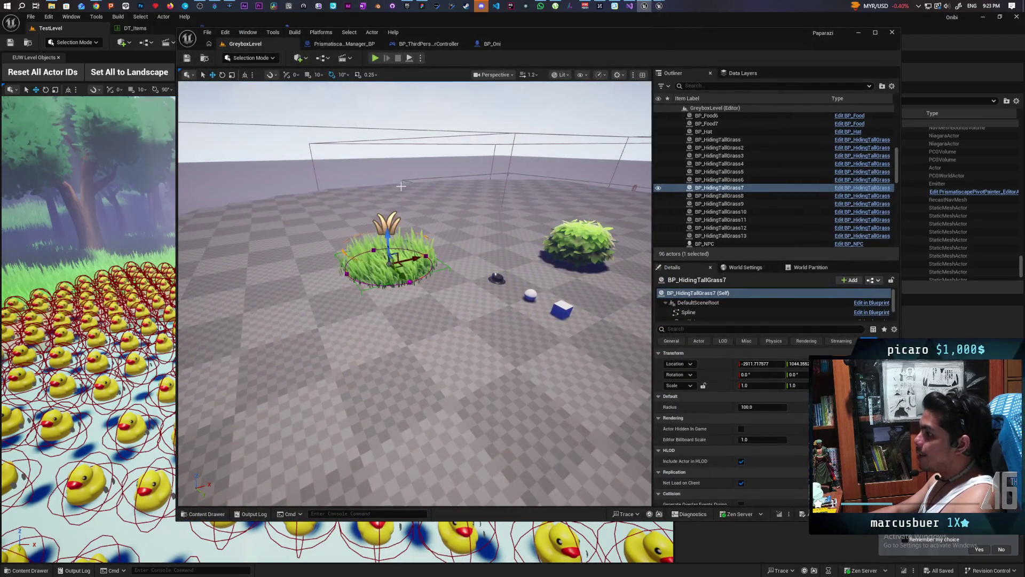
mouse_move(572, 46)
mouse_down()
mouse_move(559, 47)
mouse_move(636, 45)
mouse_move(626, 56)
mouse_up()
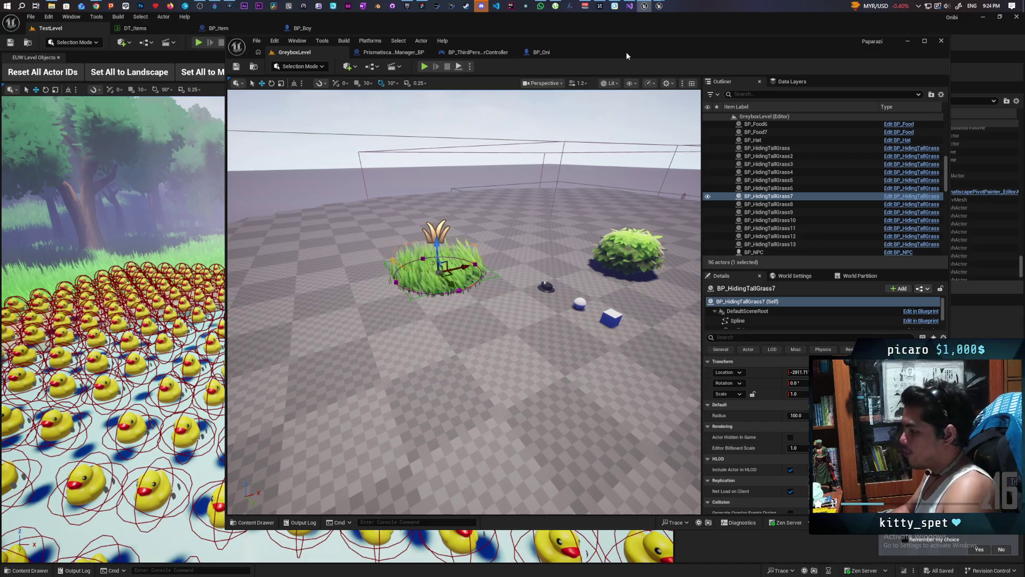
click(424, 67)
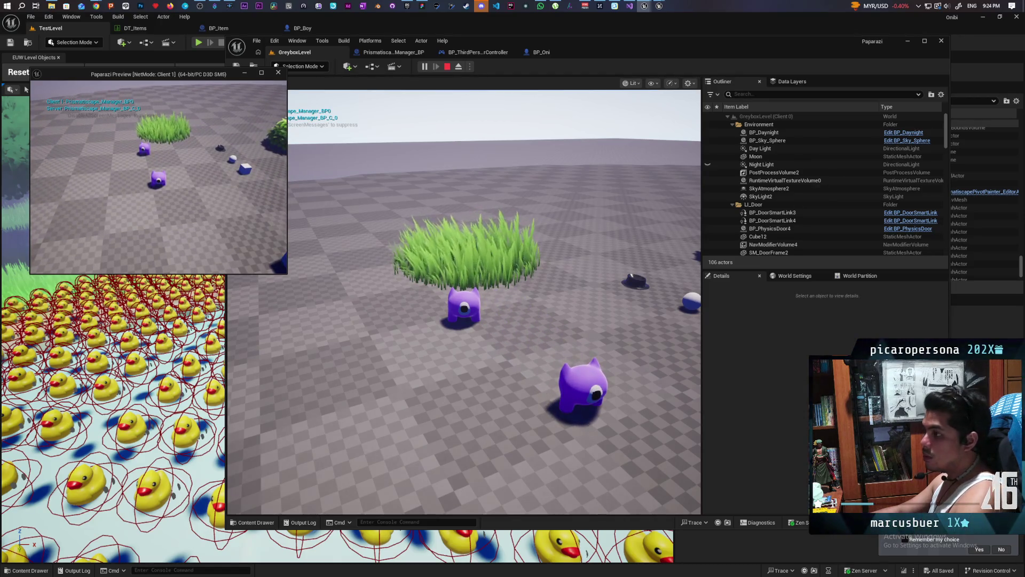
key(Escape)
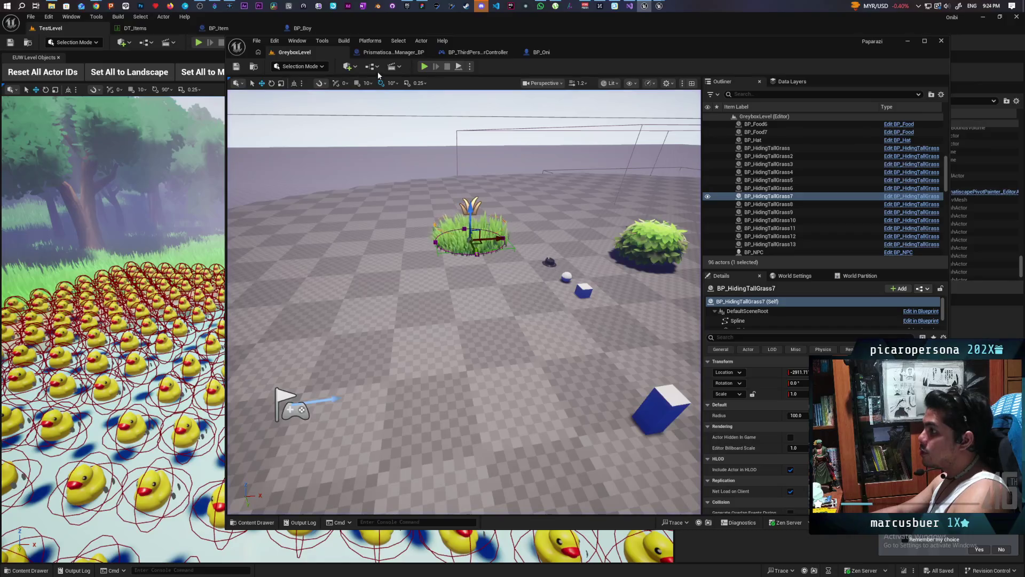
click(390, 54)
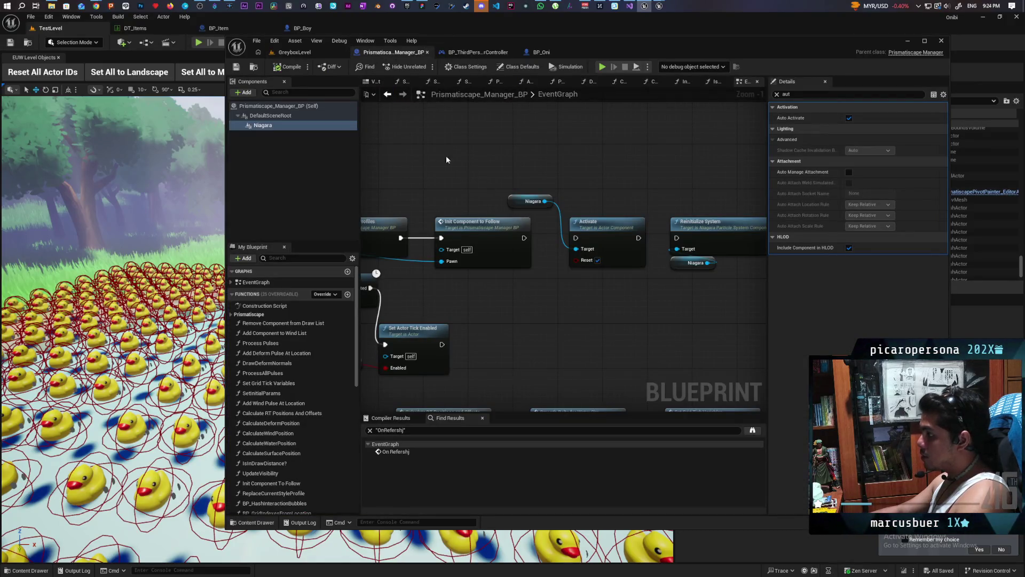
scroll(452, 165, down, 1)
drag(452, 165, 652, 150)
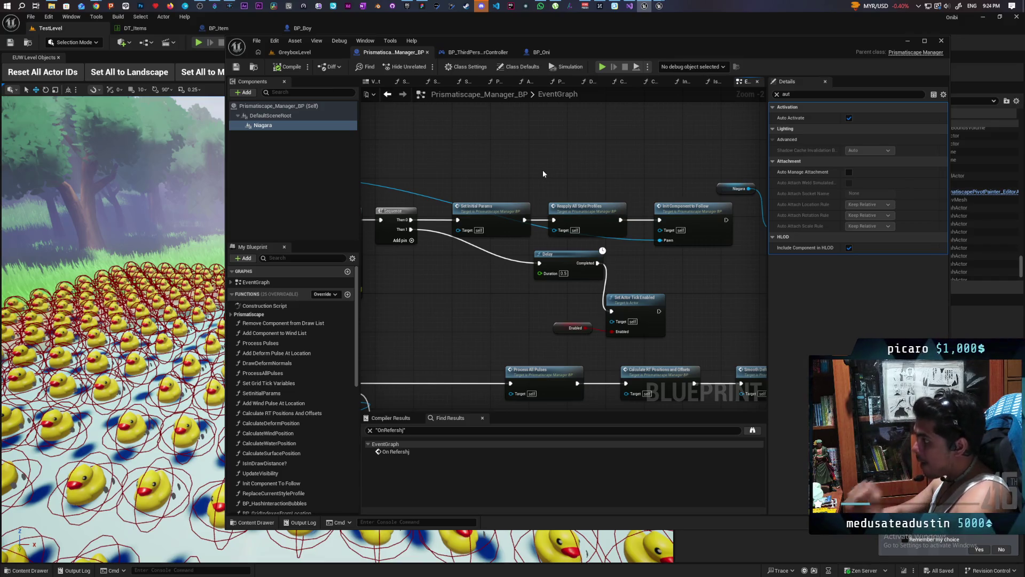
scroll(499, 171, down, 2)
drag(405, 198, 571, 191)
scroll(571, 190, up, 2)
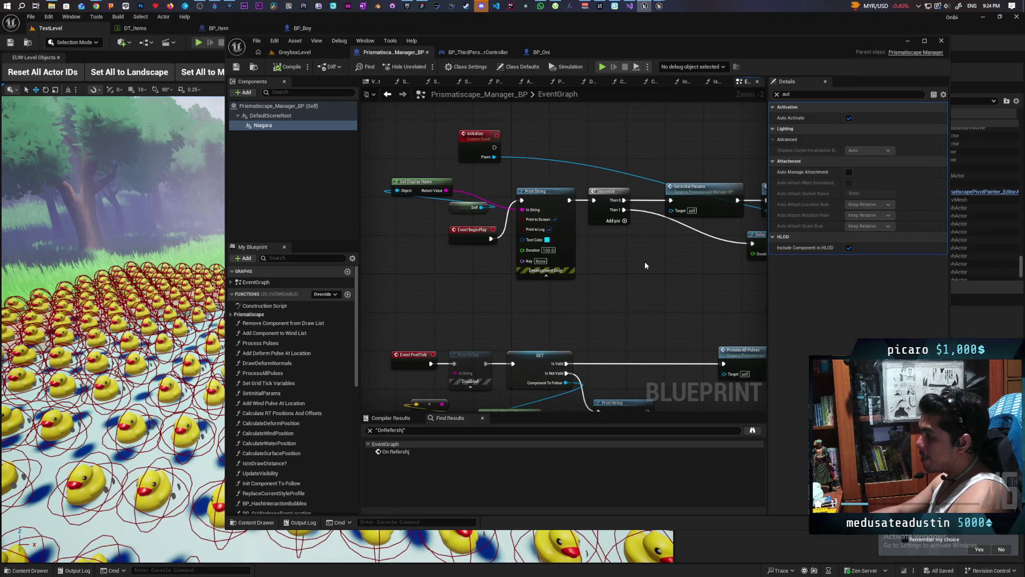
mouse_move(663, 264)
mouse_down()
mouse_move(695, 278)
mouse_move(658, 282)
mouse_move(690, 270)
mouse_move(689, 286)
mouse_up()
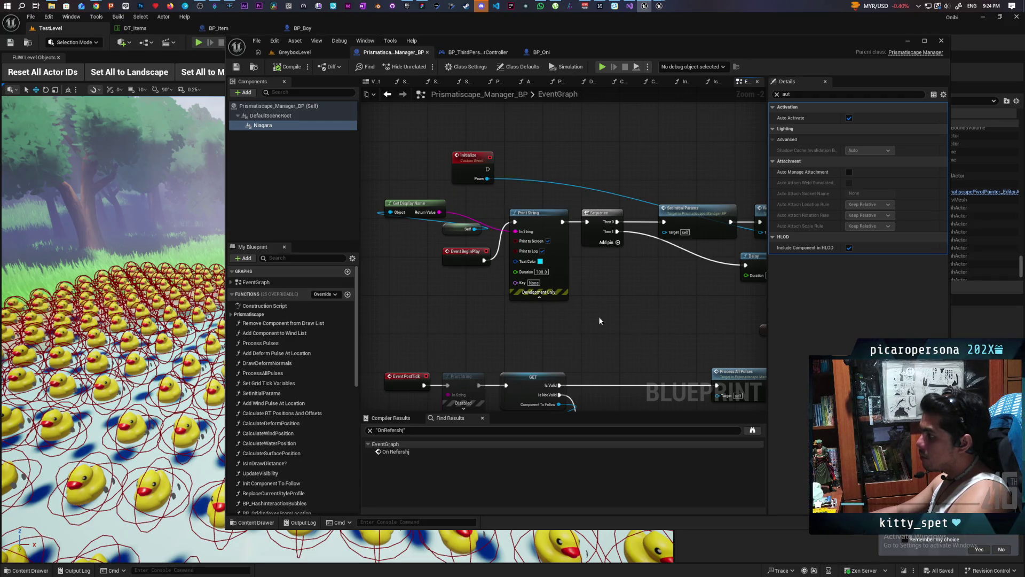
drag(691, 316, 656, 309)
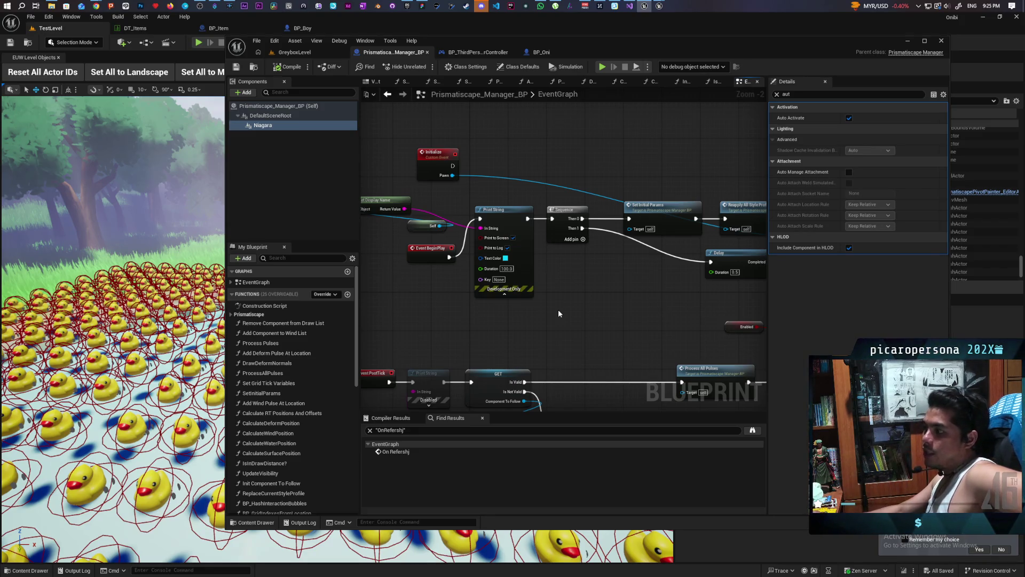
drag(559, 309, 759, 308)
drag(646, 249, 545, 249)
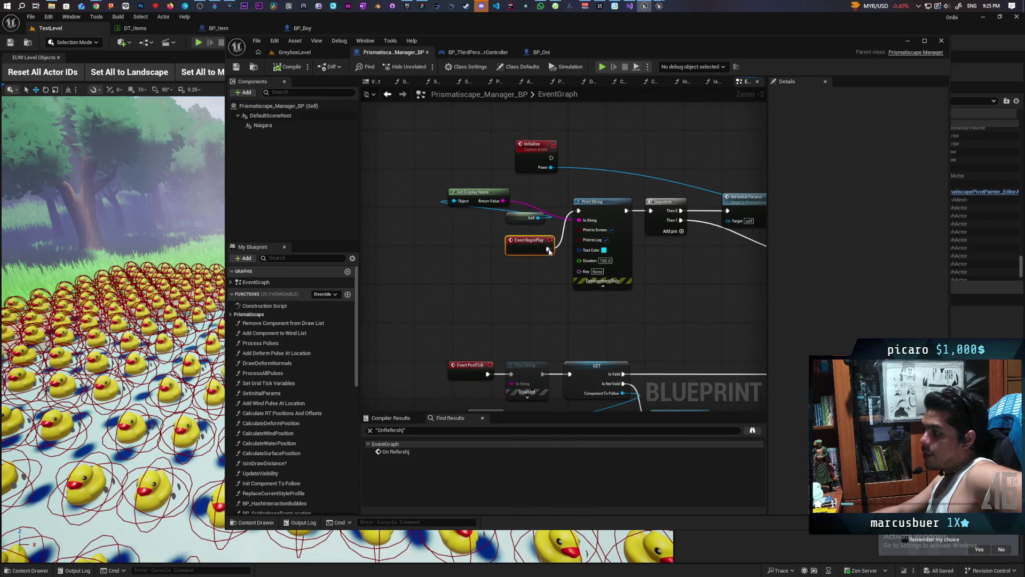
Wire the Initialize event's execution output into Print String's execution input
drag(489, 302, 409, 305)
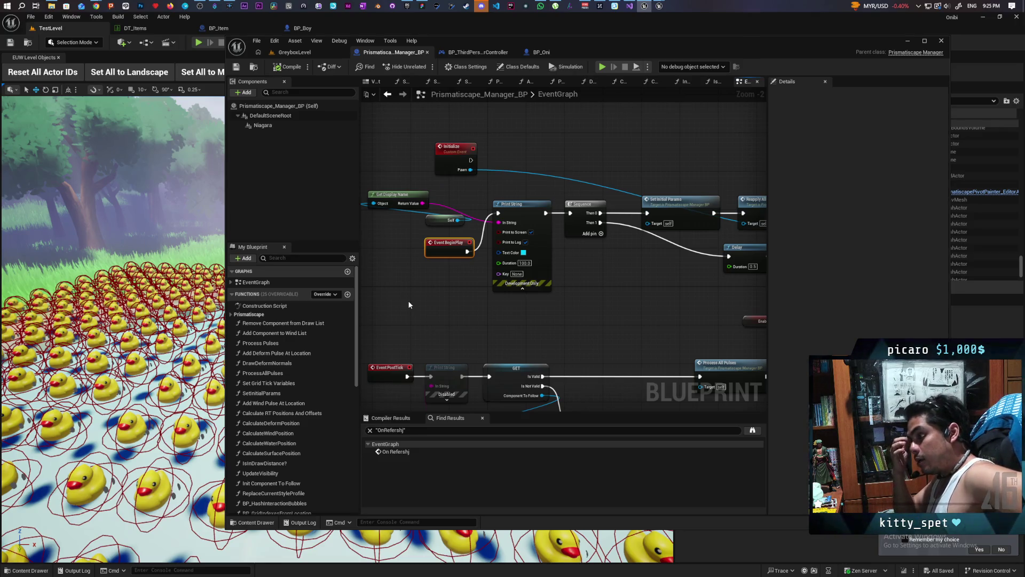
drag(380, 300, 455, 263)
drag(591, 318, 349, 326)
drag(585, 188, 617, 296)
drag(499, 326, 617, 297)
drag(423, 335, 633, 302)
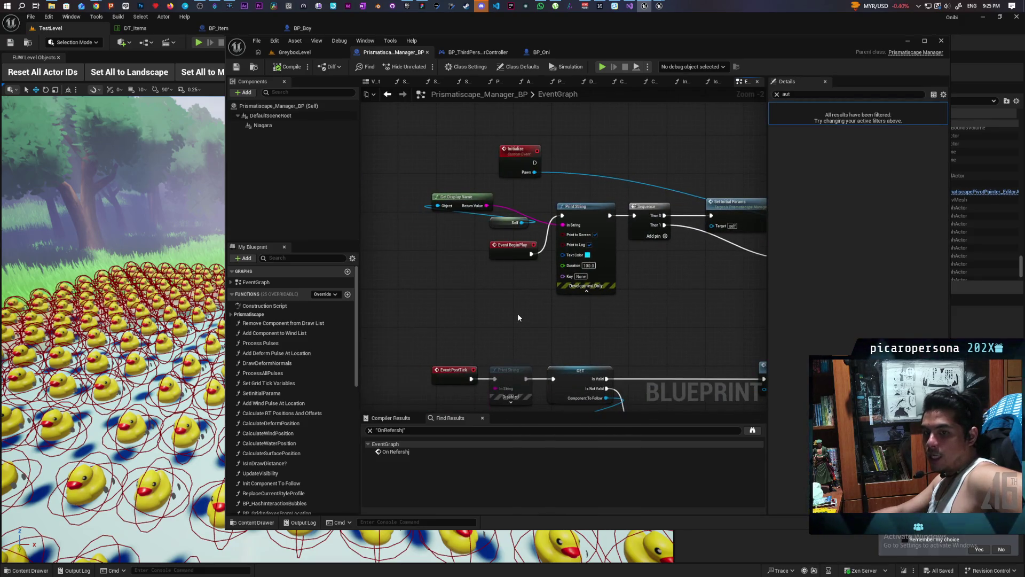
mouse_move(518, 313)
mouse_down()
mouse_move(467, 341)
mouse_move(463, 360)
mouse_up()
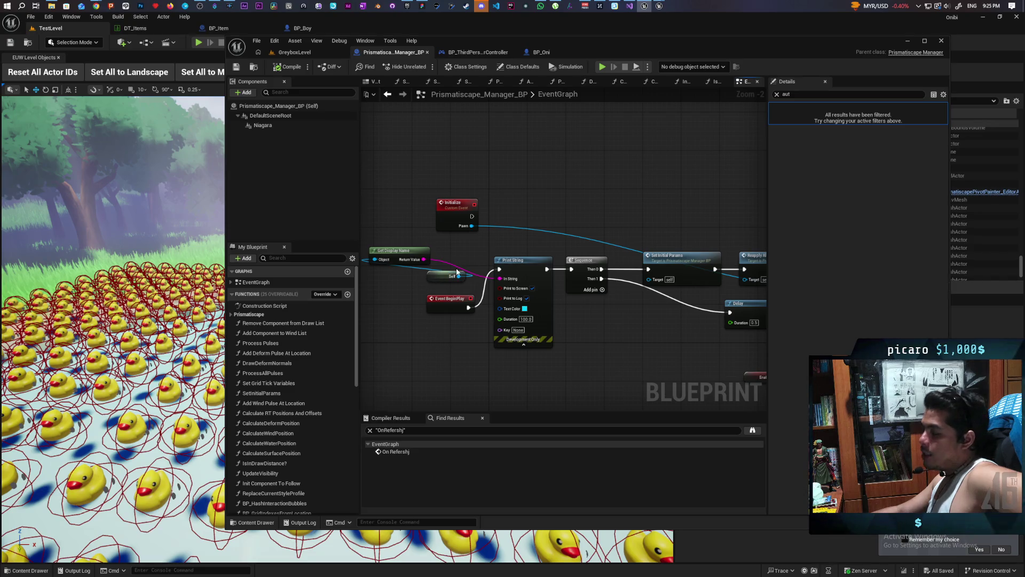
mouse_move(472, 216)
mouse_down()
mouse_move(513, 251)
mouse_move(502, 291)
mouse_move(499, 269)
mouse_up()
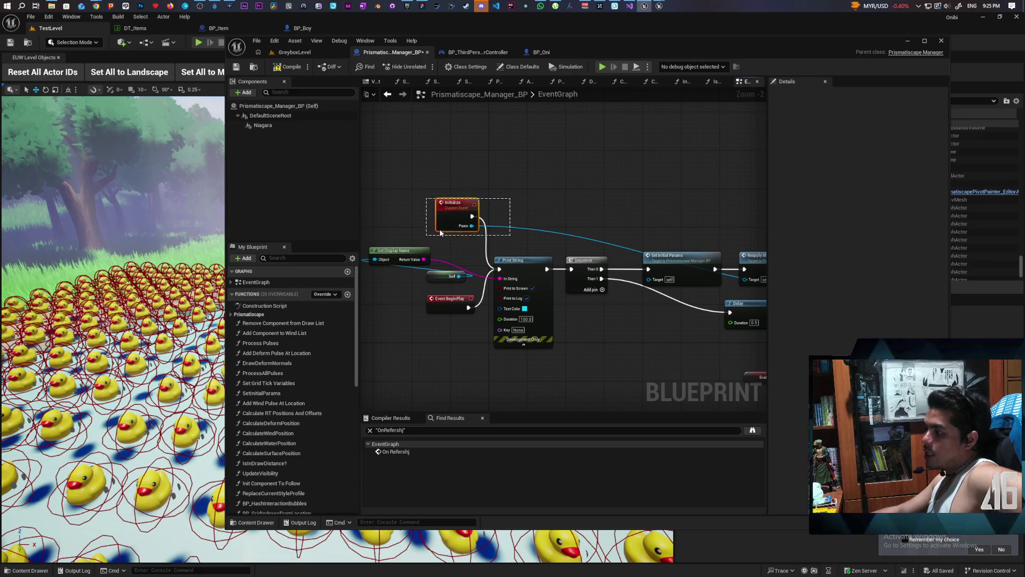
Select the Initialize node and pan to the Delay and Set Actor Tick Enabled nodes
click(455, 205)
drag(421, 192, 485, 222)
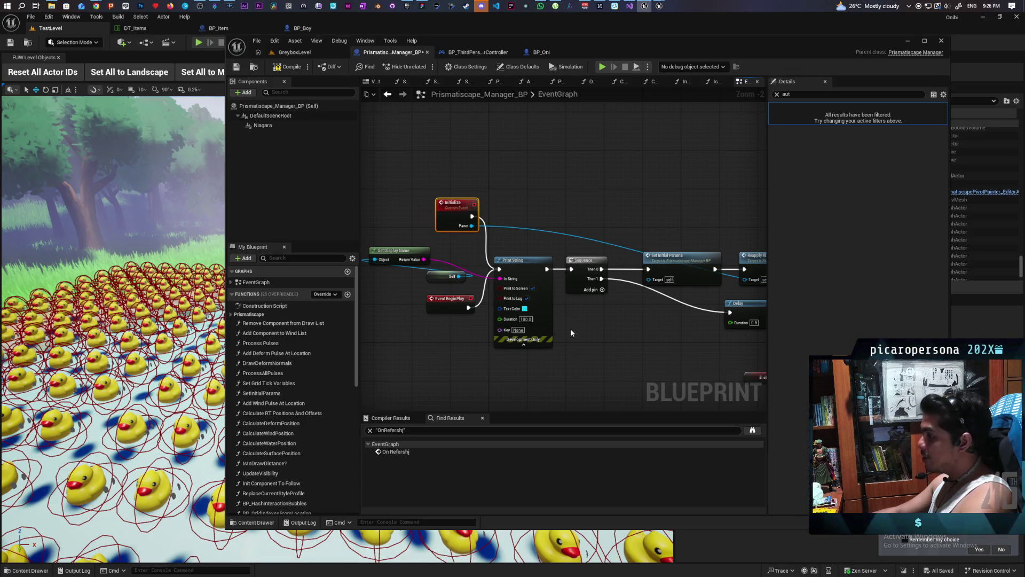
mouse_move(404, 361)
mouse_down()
mouse_move(488, 351)
mouse_move(447, 315)
mouse_up()
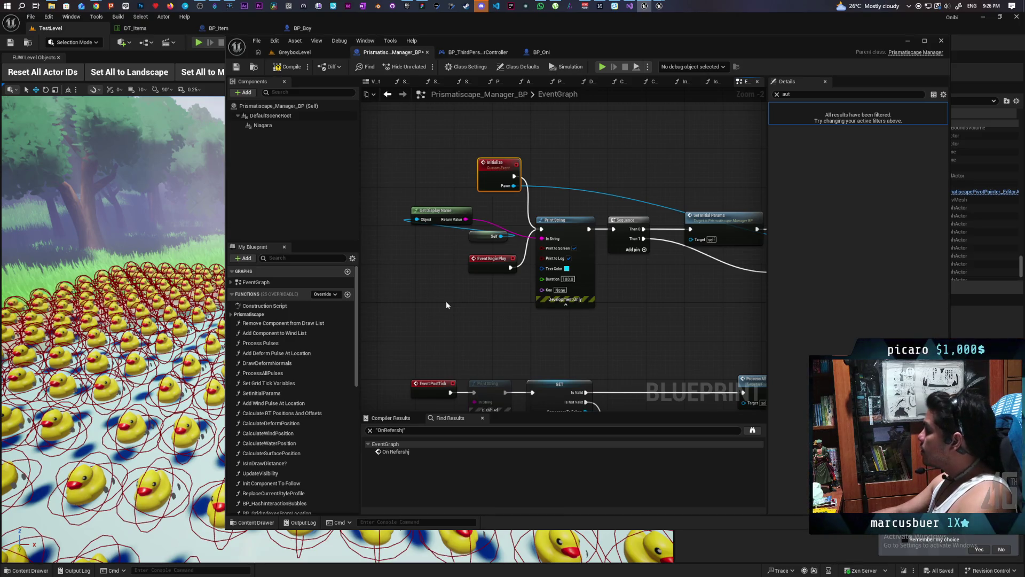
click(658, 175)
mouse_move(657, 175)
mouse_down()
mouse_move(527, 173)
mouse_move(546, 173)
mouse_up()
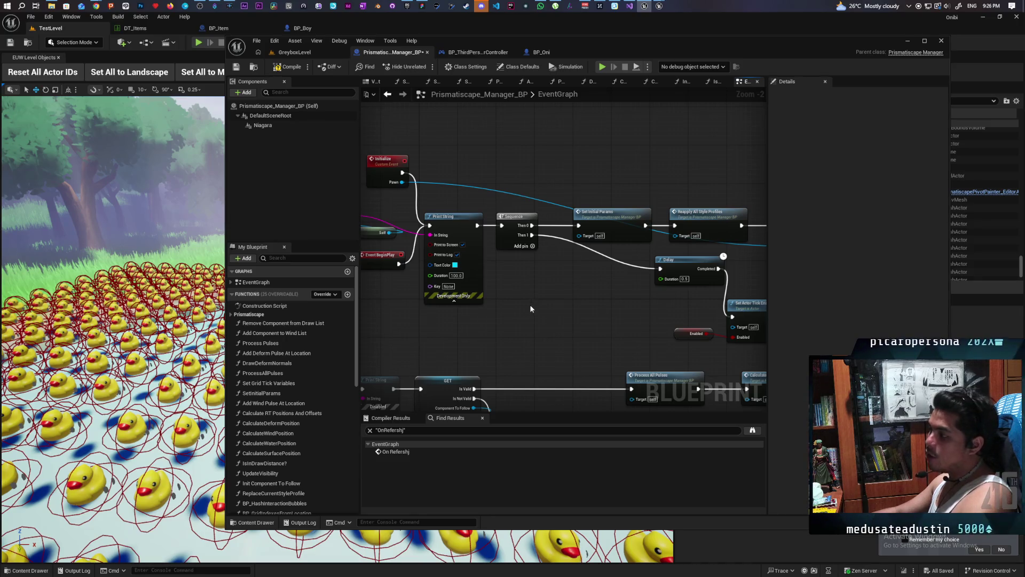
Select the Activate and Niagara nodes, then recenter the graph on the BeginPlay chain
scroll(528, 306, down, 4)
scroll(497, 300, up, 5)
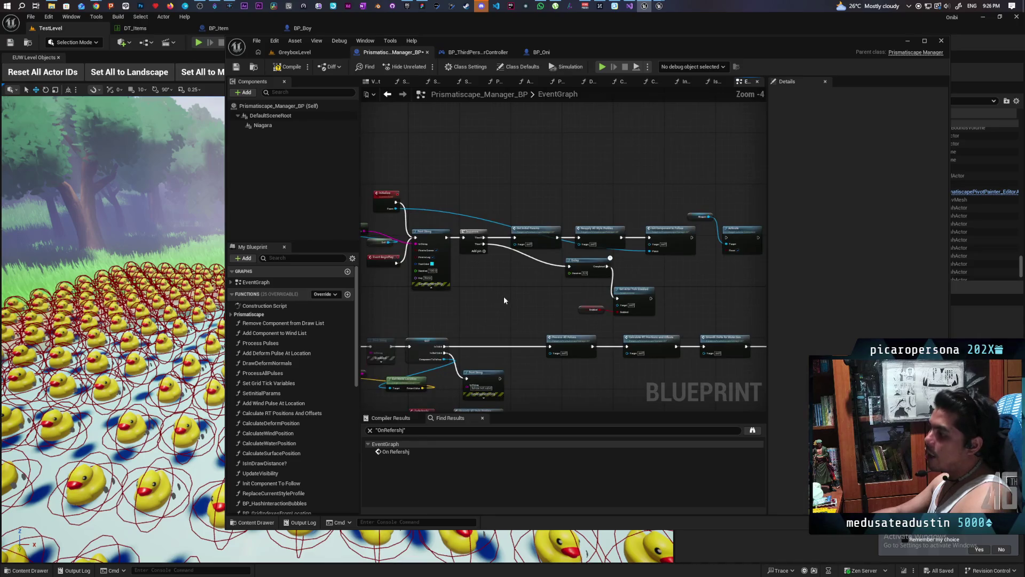
mouse_move(629, 188)
mouse_down()
mouse_move(560, 279)
mouse_move(534, 345)
mouse_up()
mouse_move(599, 197)
mouse_down()
mouse_move(519, 343)
mouse_move(601, 206)
mouse_move(530, 307)
mouse_move(531, 329)
mouse_move(614, 310)
mouse_move(668, 317)
mouse_move(622, 296)
mouse_up()
scroll(552, 306, down, 2)
drag(547, 322, 766, 325)
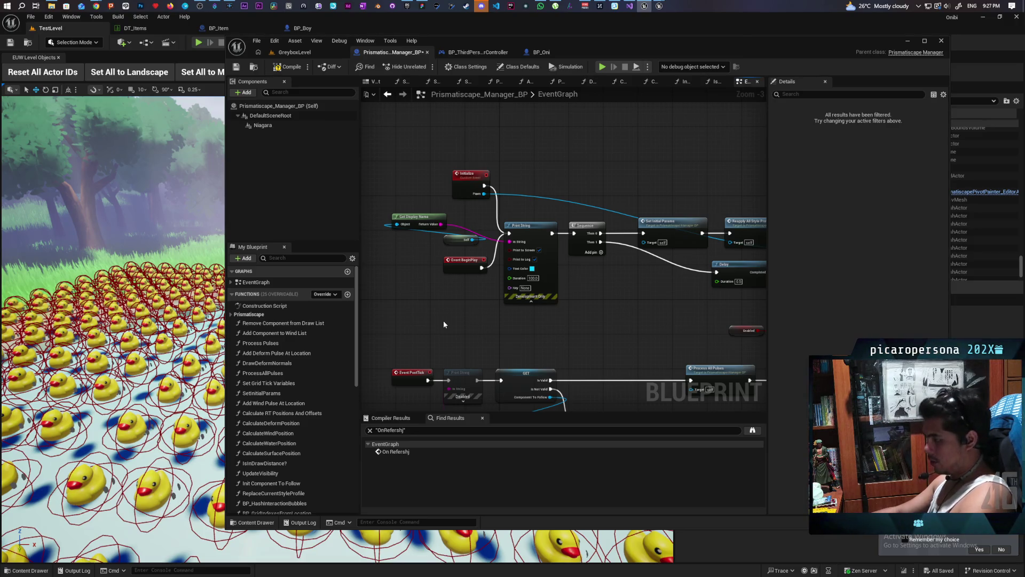
drag(567, 332, 493, 336)
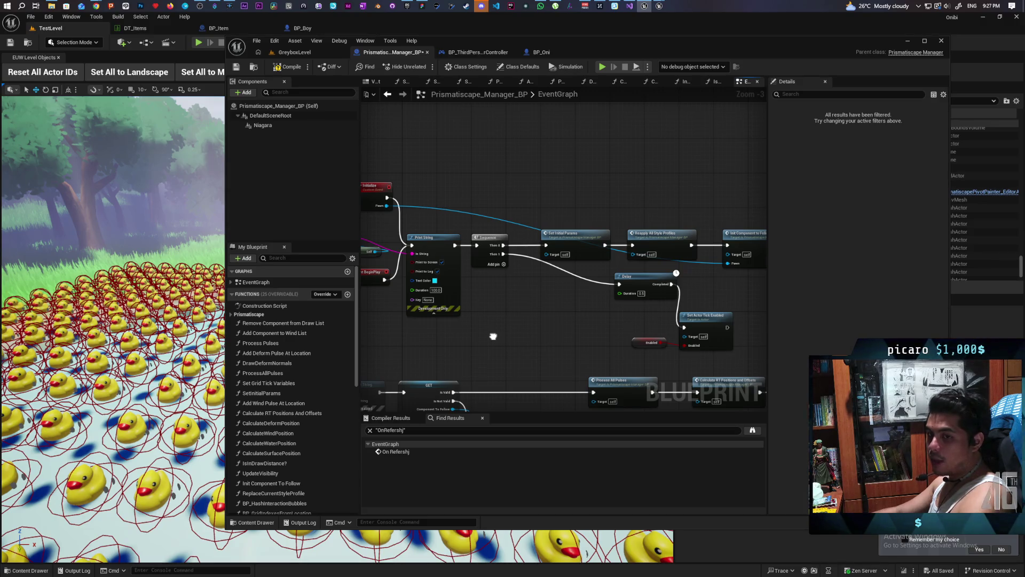
mouse_move(492, 336)
mouse_down()
mouse_move(519, 333)
mouse_move(528, 343)
mouse_move(485, 347)
mouse_move(524, 376)
mouse_up()
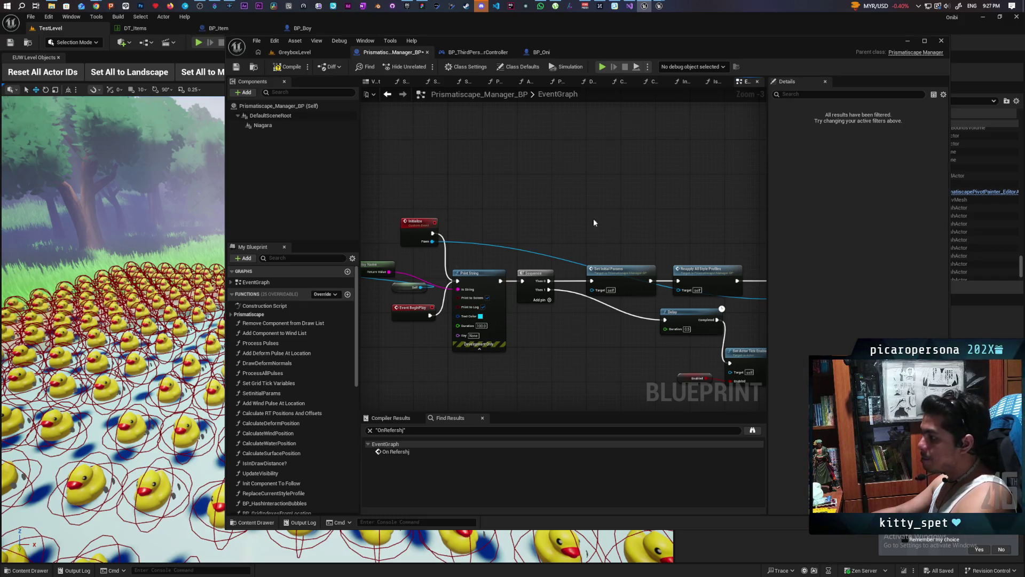
Move Print String's execution wire from Initialize onto Event BeginPlay's output pin
scroll(511, 232, up, 2)
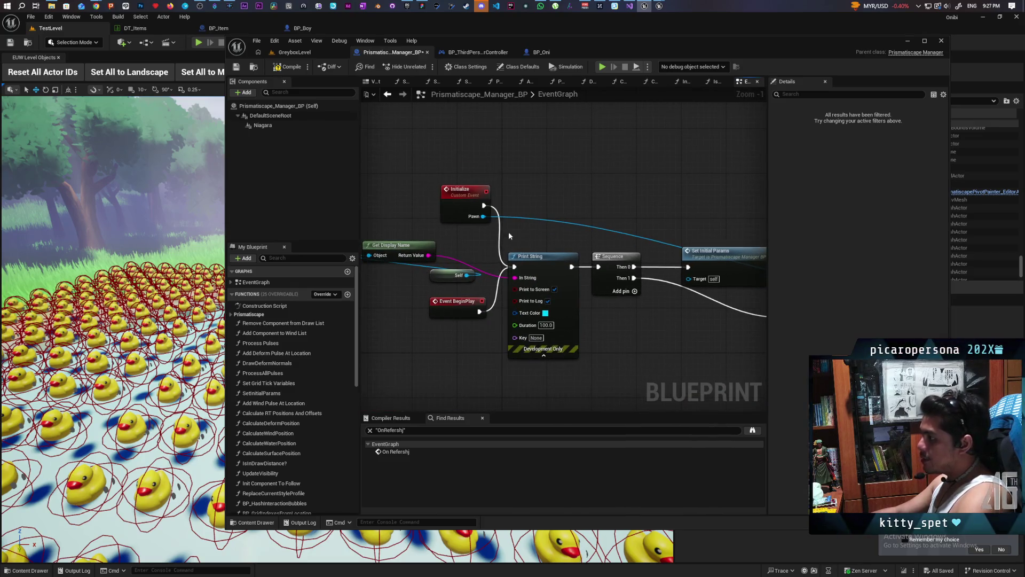
scroll(511, 232, up, 1)
mouse_move(479, 206)
mouse_down()
mouse_move(520, 239)
mouse_move(474, 328)
mouse_up()
drag(424, 349, 492, 308)
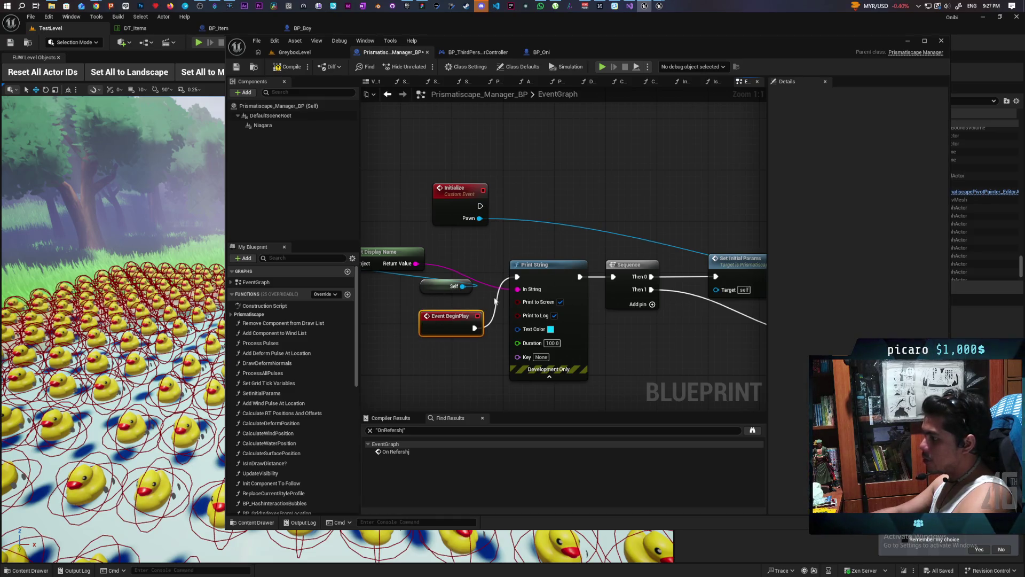
click(238, 69)
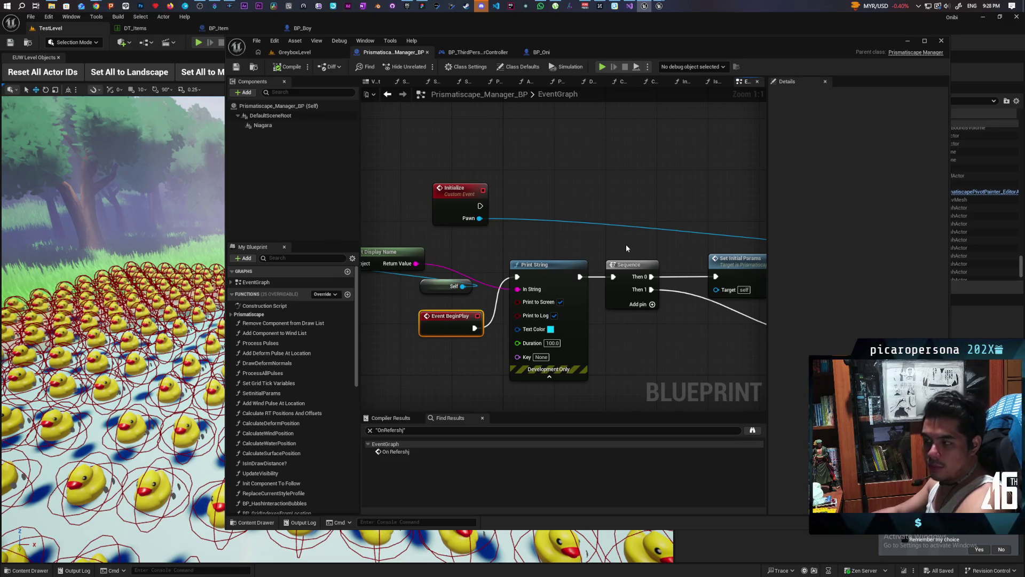
right_click(623, 167)
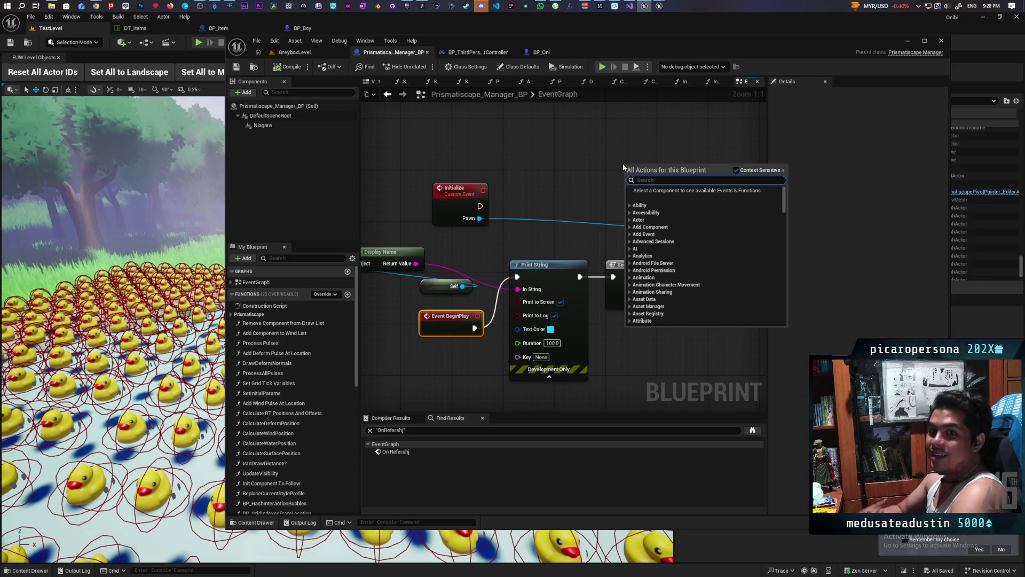
click(611, 158)
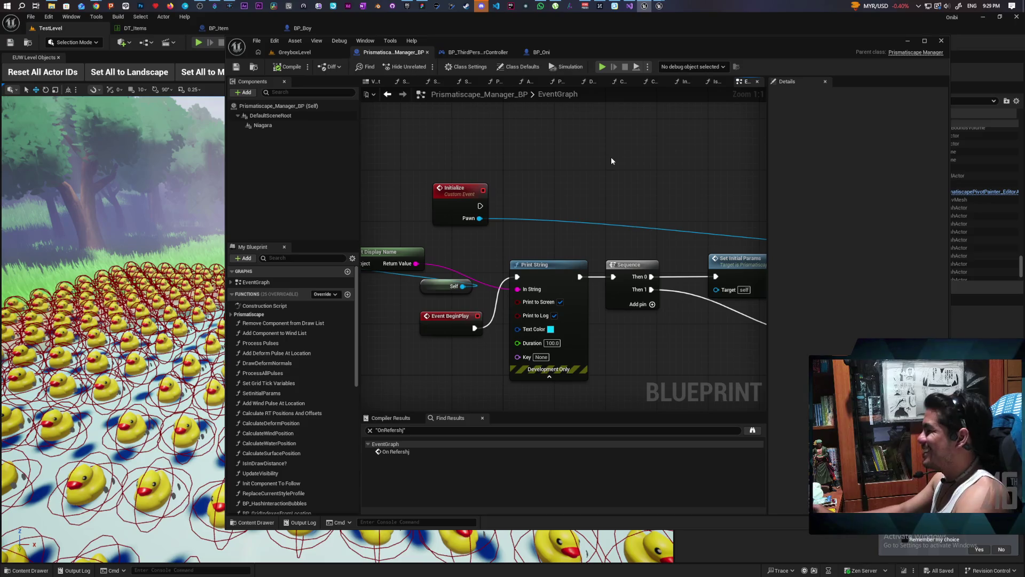
mouse_move(599, 182)
mouse_down()
mouse_move(610, 215)
mouse_move(422, 168)
mouse_up()
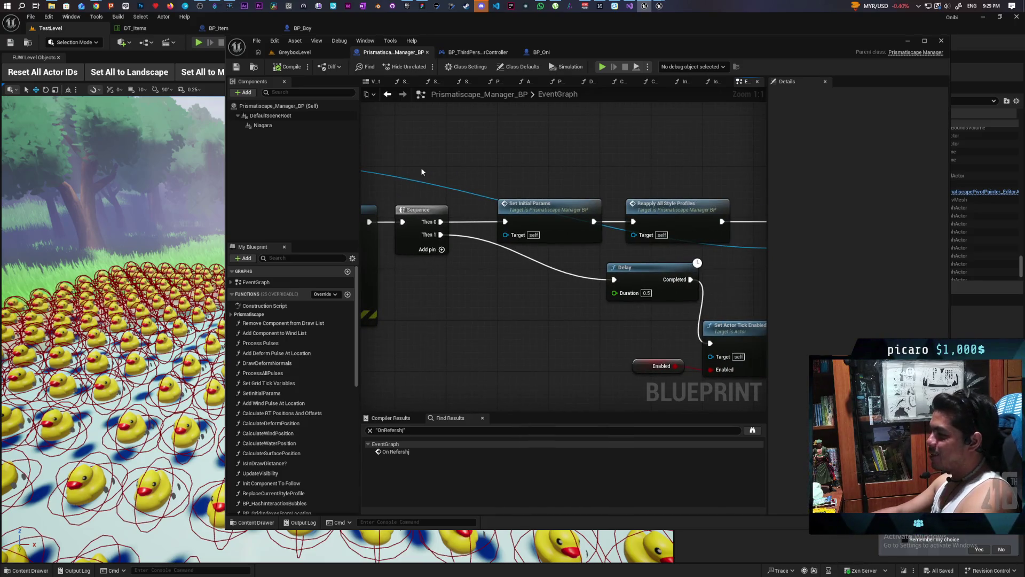
Move Set Actor Tick Enabled beside Sequence and wire Then 1 directly into it, bypassing Delay
drag(451, 267, 432, 233)
drag(627, 236, 480, 261)
drag(581, 281, 706, 347)
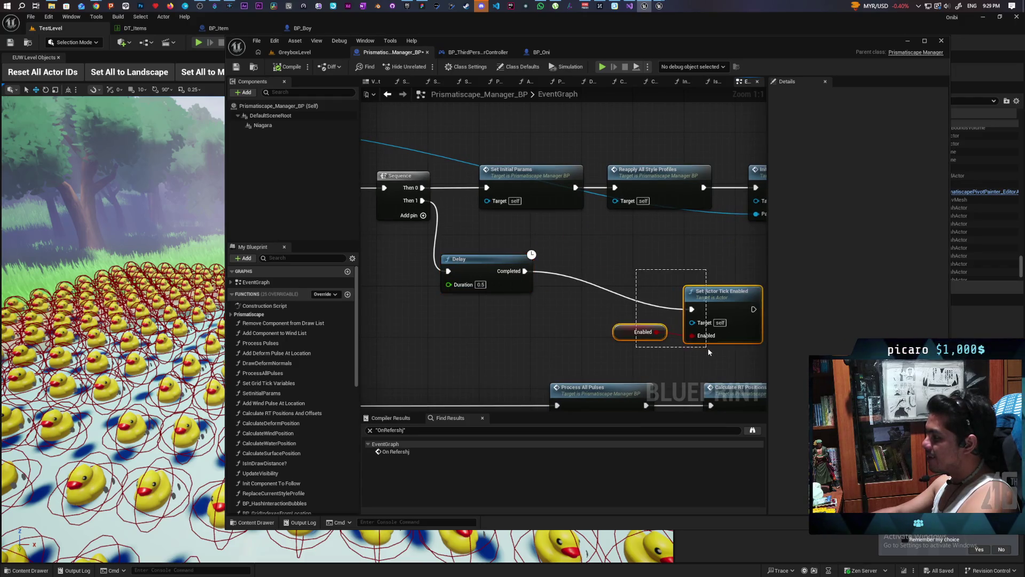
drag(721, 298, 655, 263)
mouse_move(416, 207)
mouse_down()
mouse_move(530, 256)
mouse_move(627, 271)
mouse_up()
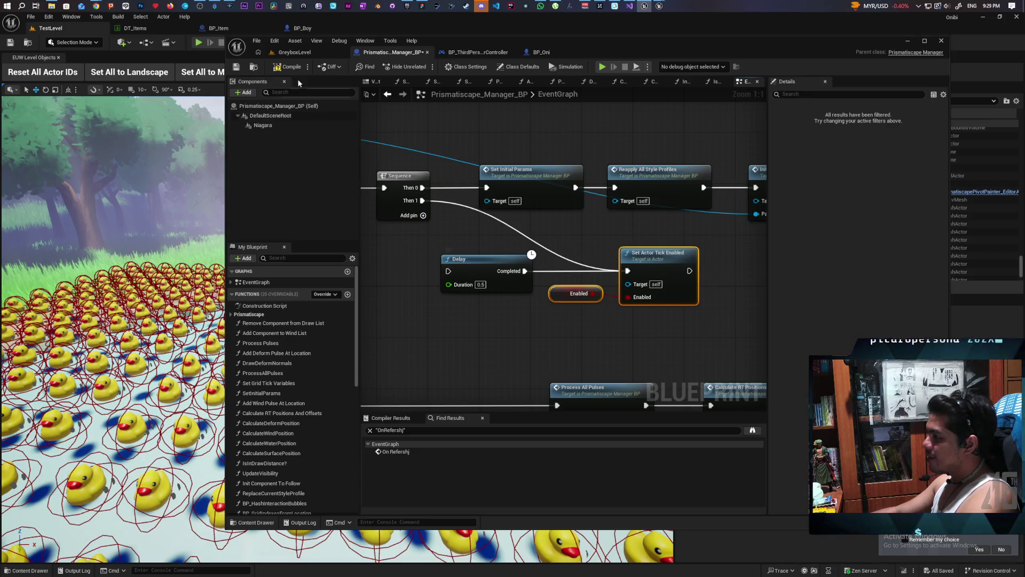
Save the manager blueprint and return to GreyboxLevel
key(ctrl+s)
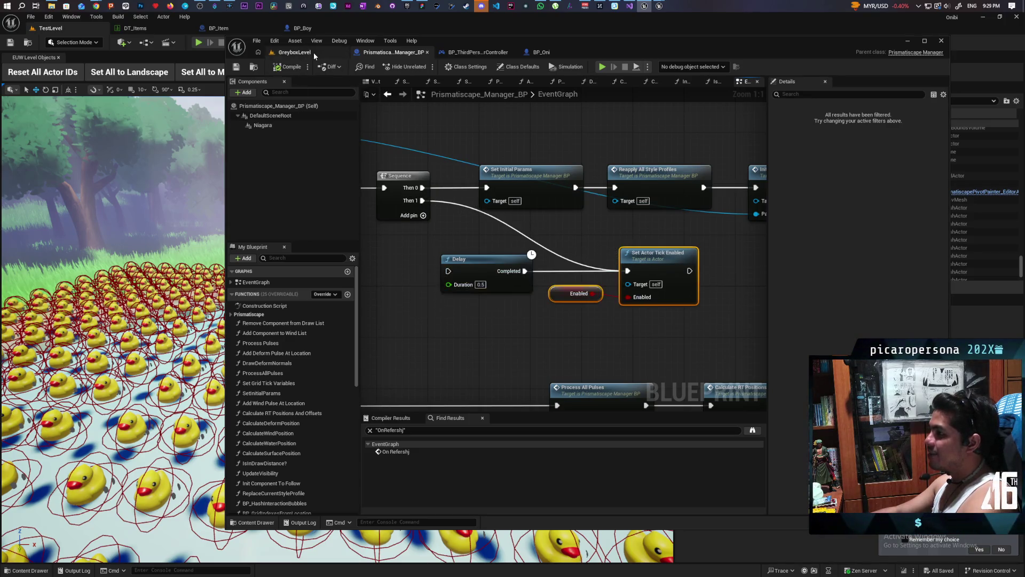
scroll(652, 174, down, 1)
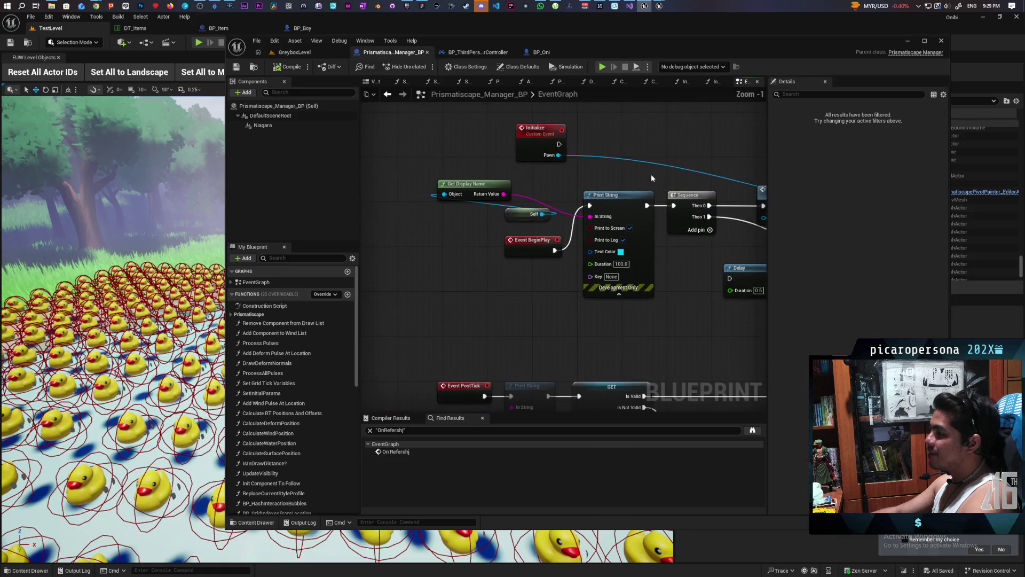
click(318, 53)
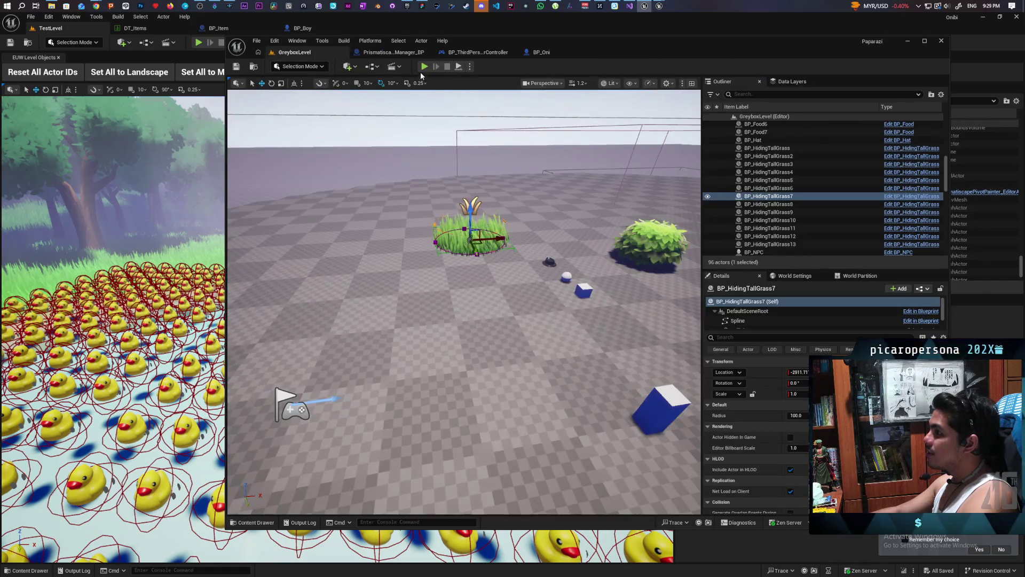
key(alt+p)
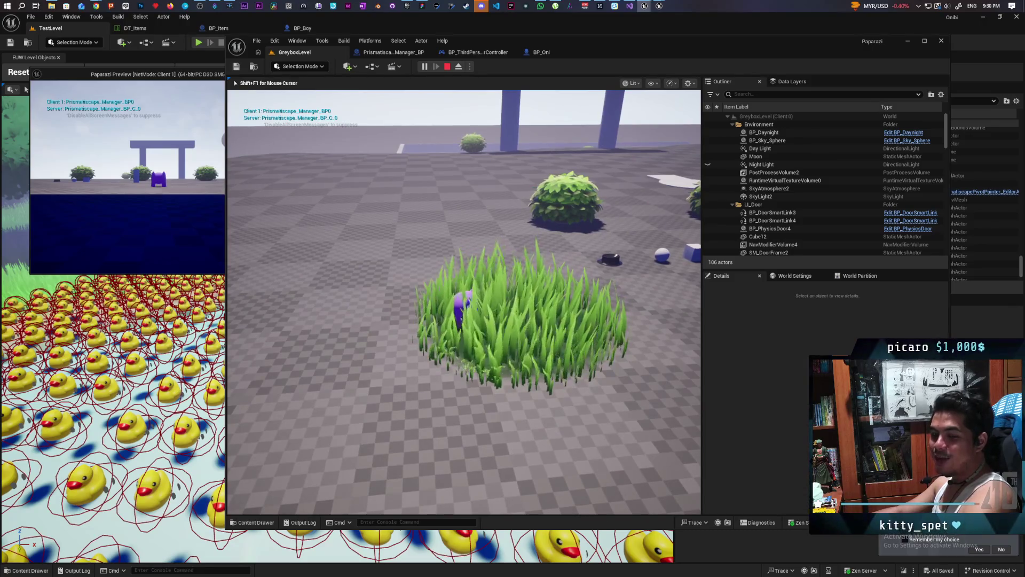
key(w)
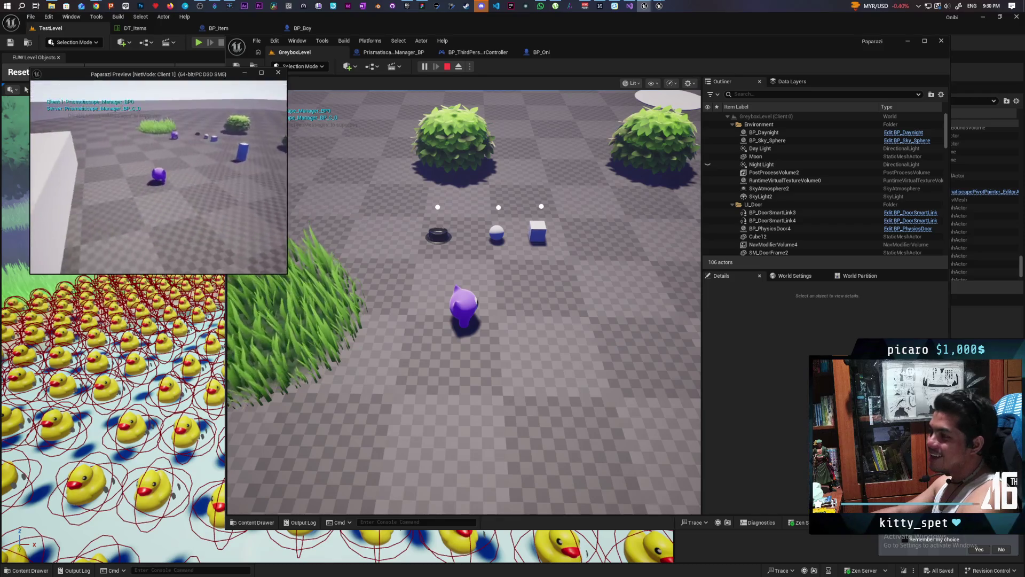
key(w)
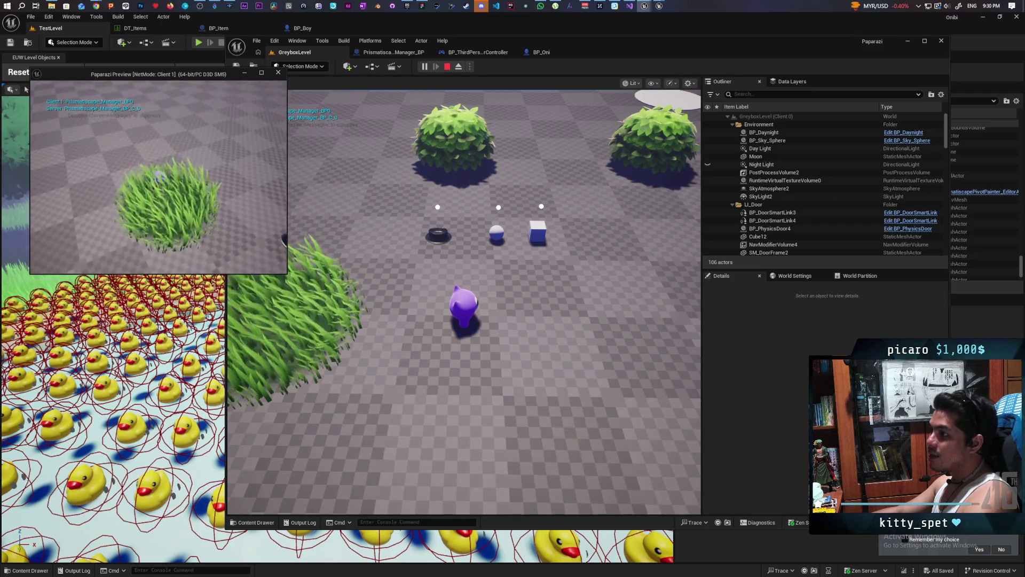
key(w)
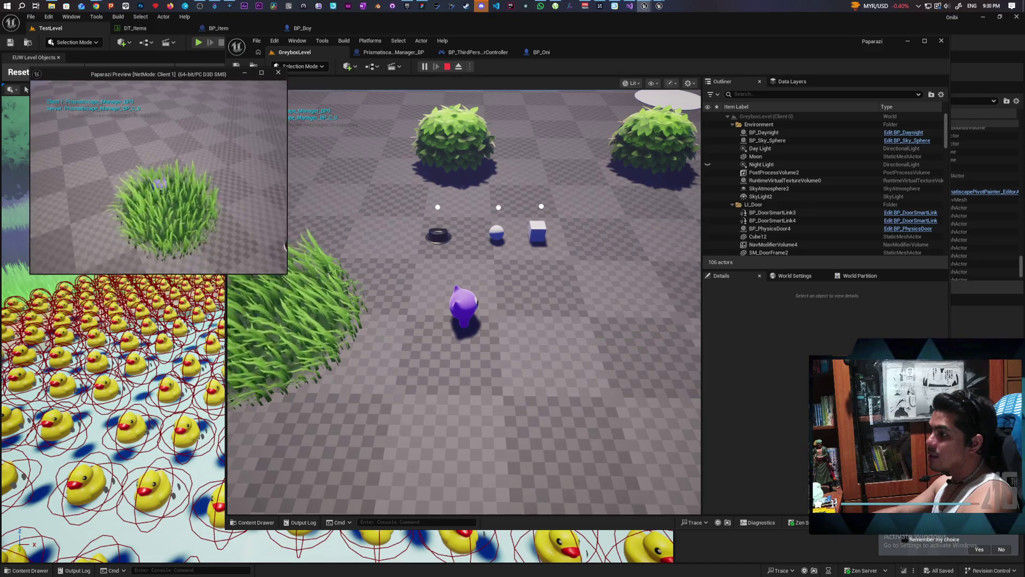
key(w)
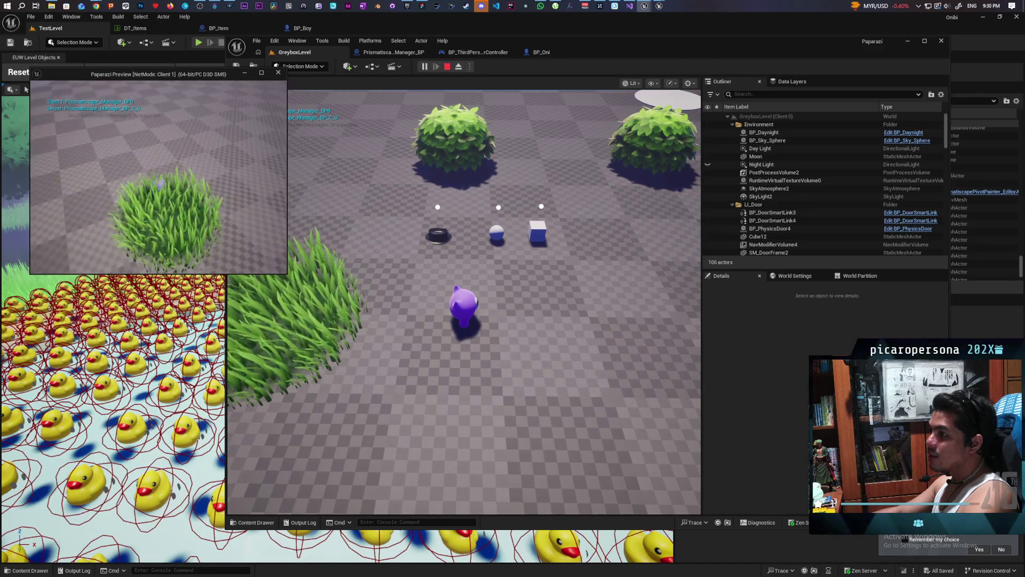
key(w)
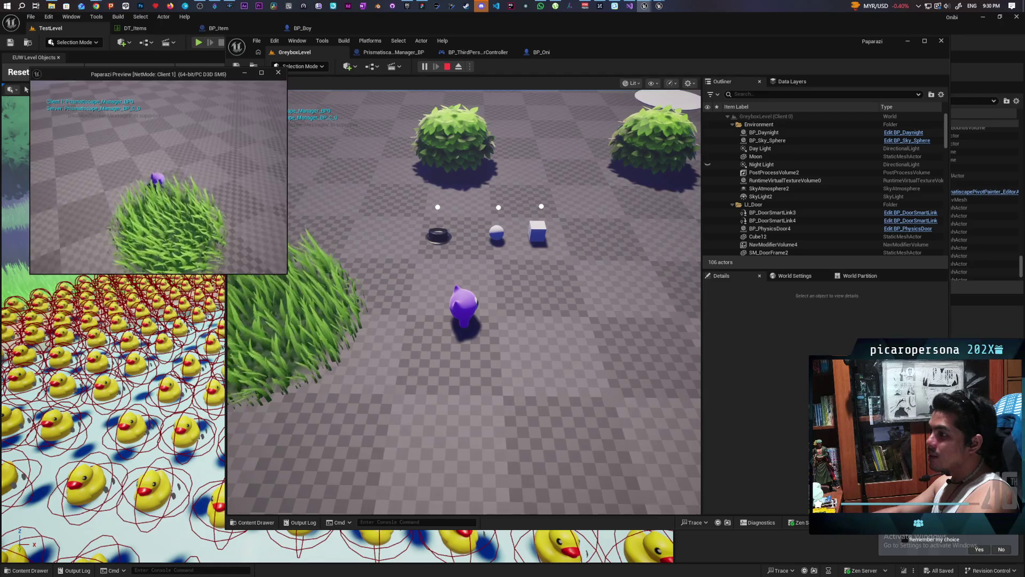
key(w)
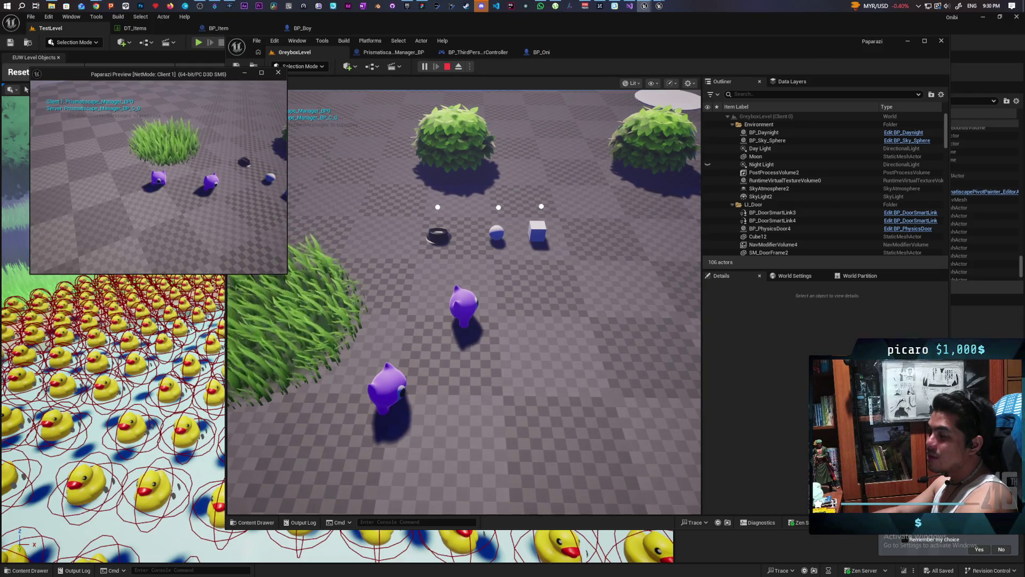
key(Escape)
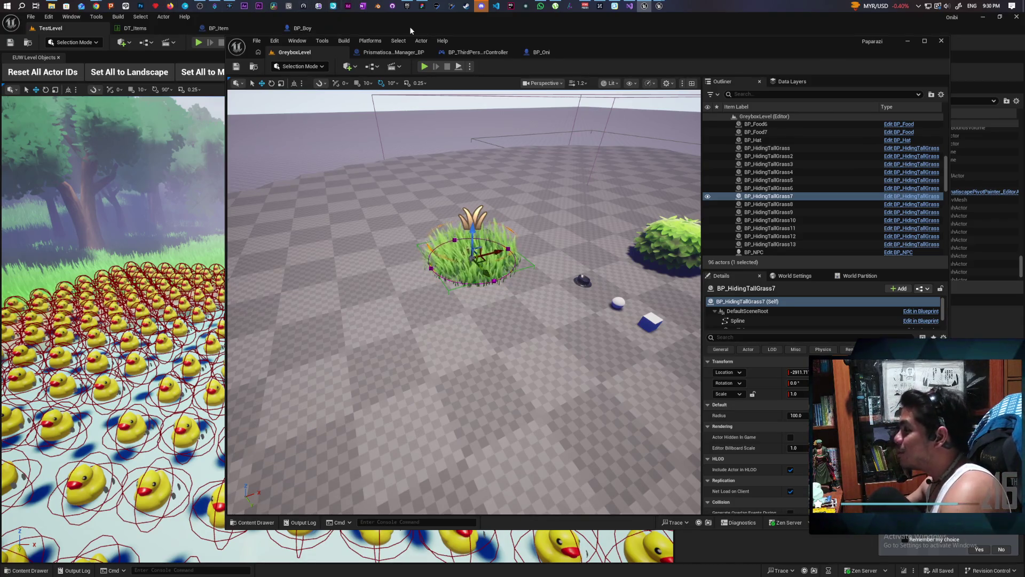
click(411, 51)
mouse_move(435, 267)
mouse_down()
mouse_move(545, 309)
mouse_move(514, 306)
mouse_up()
Place the Self node next to Get Display Name in the manager graph
mouse_move(513, 224)
mouse_down()
mouse_move(400, 201)
mouse_move(442, 176)
mouse_up()
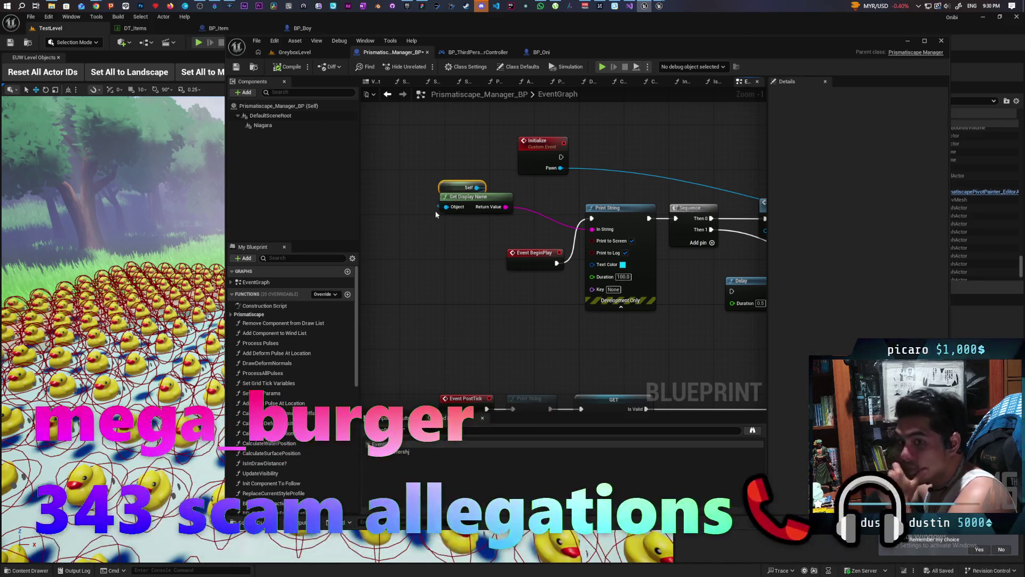
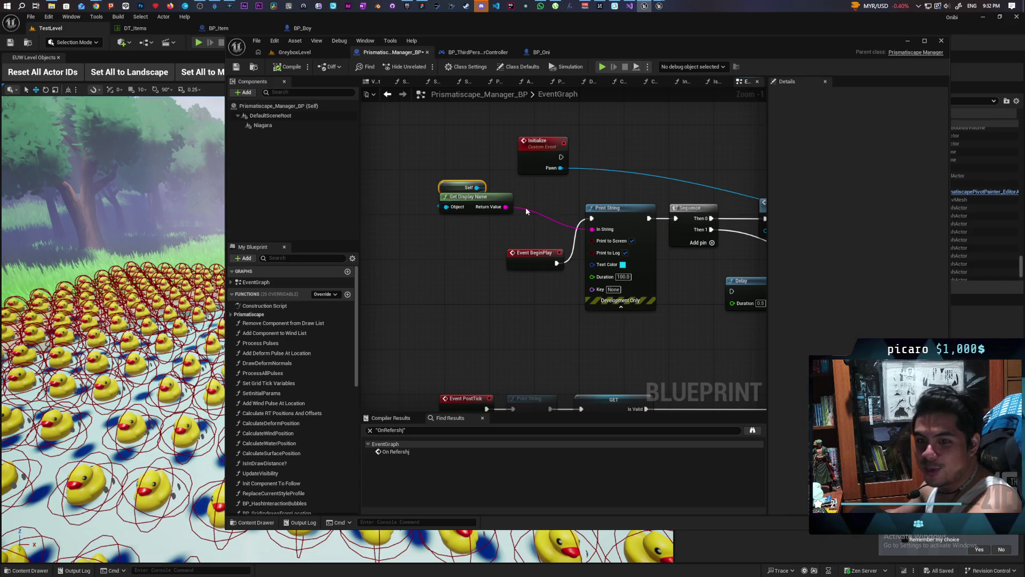
Minimize the Prismatiscape_Manager_BP Blueprint editor to reveal the pond level with the duck grid
scroll(531, 315, down, 4)
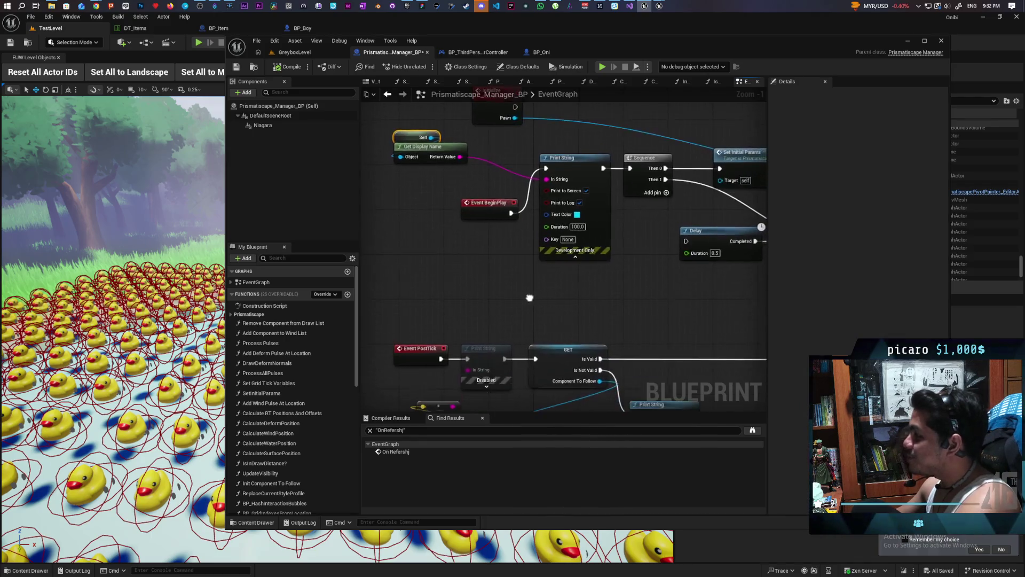
mouse_move(507, 346)
mouse_down()
mouse_move(461, 299)
mouse_move(456, 277)
mouse_up()
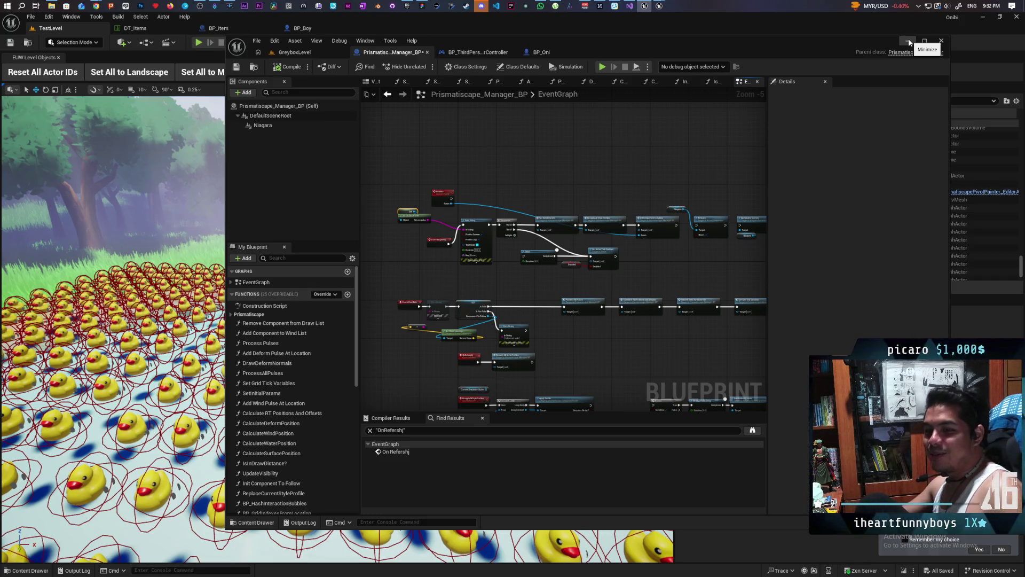
click(908, 42)
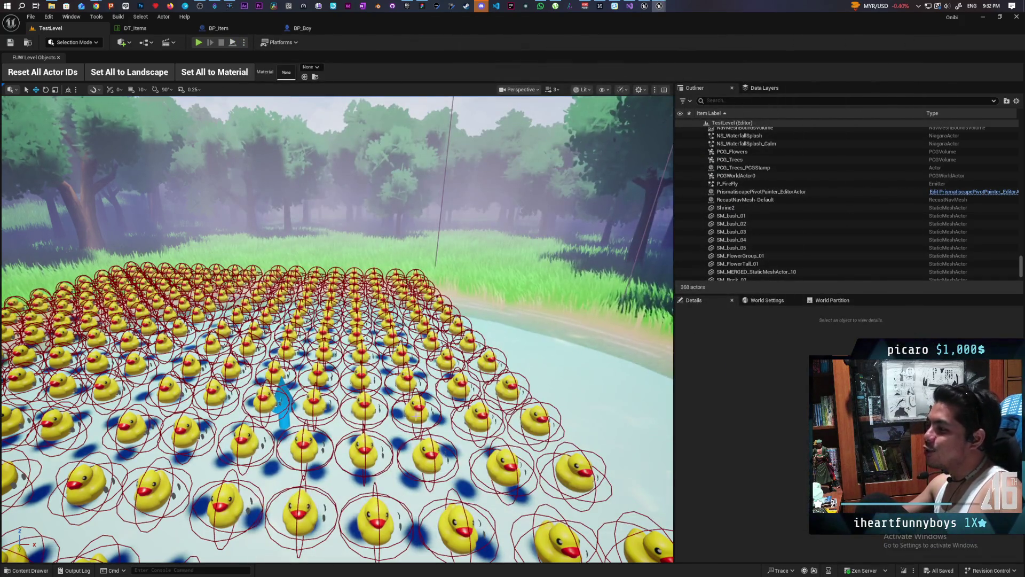
Start Play In Editor so the character appears in the forest meadow
click(198, 42)
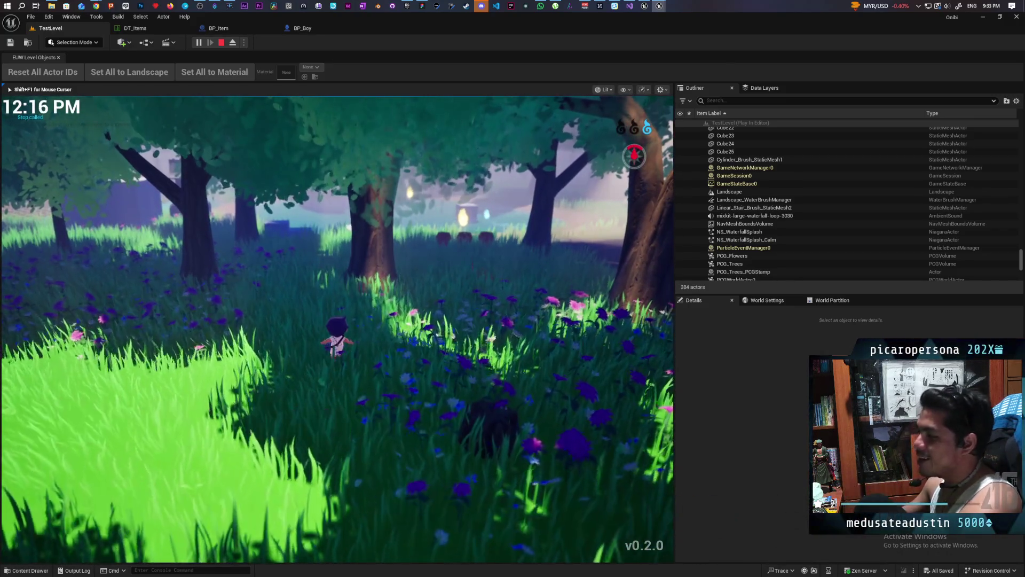
Run the character forward through the forest toward the duck pond
key(w)
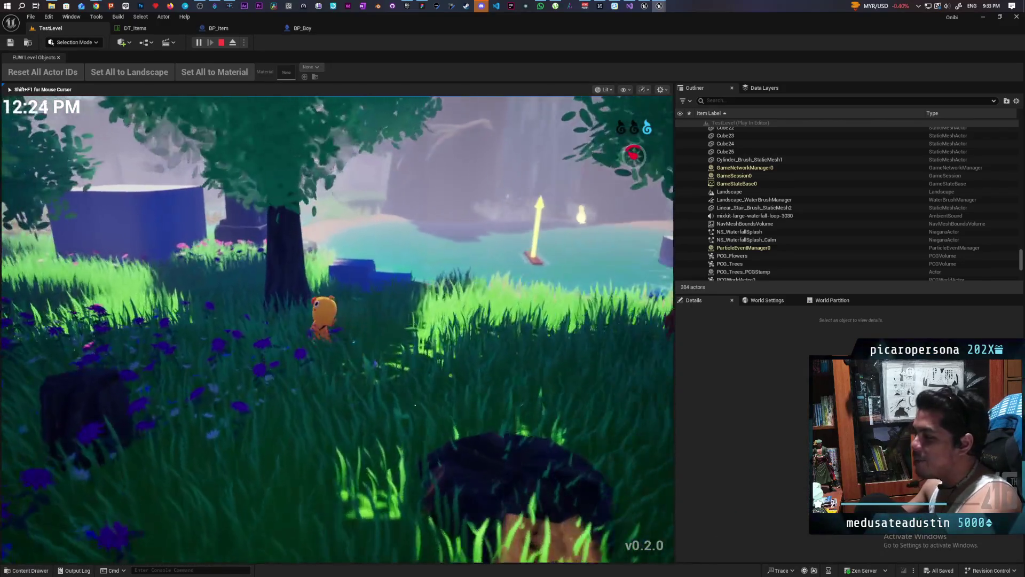
key(w)
key(w)
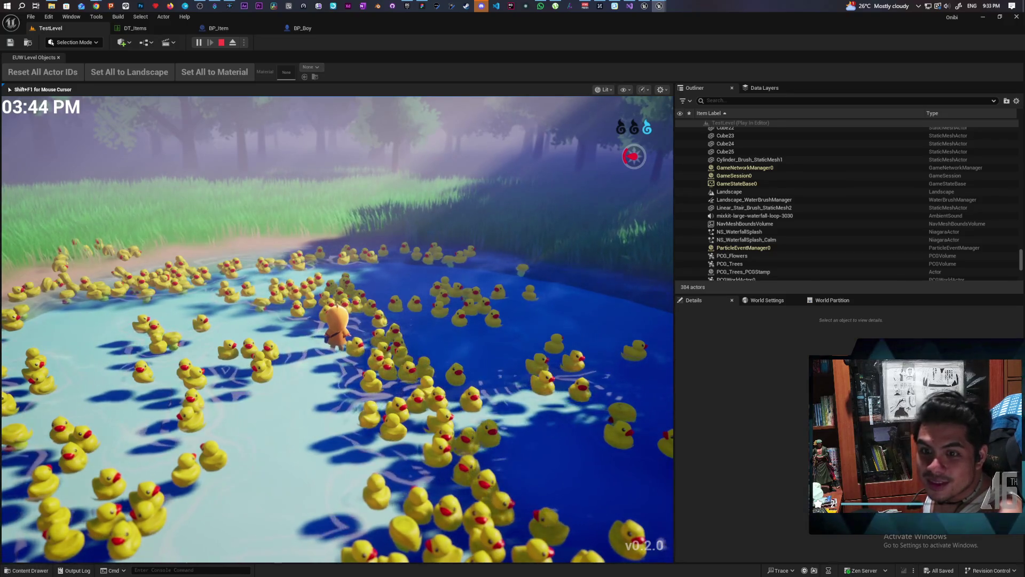
Walk the character back and forth through the pond so the rubber ducks bob around it
key(s)
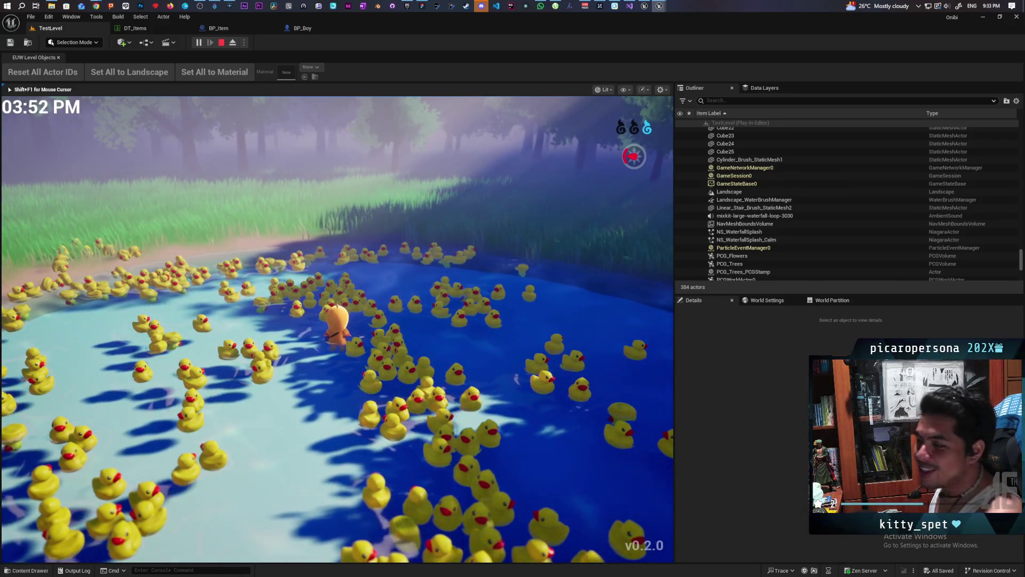
key(a)
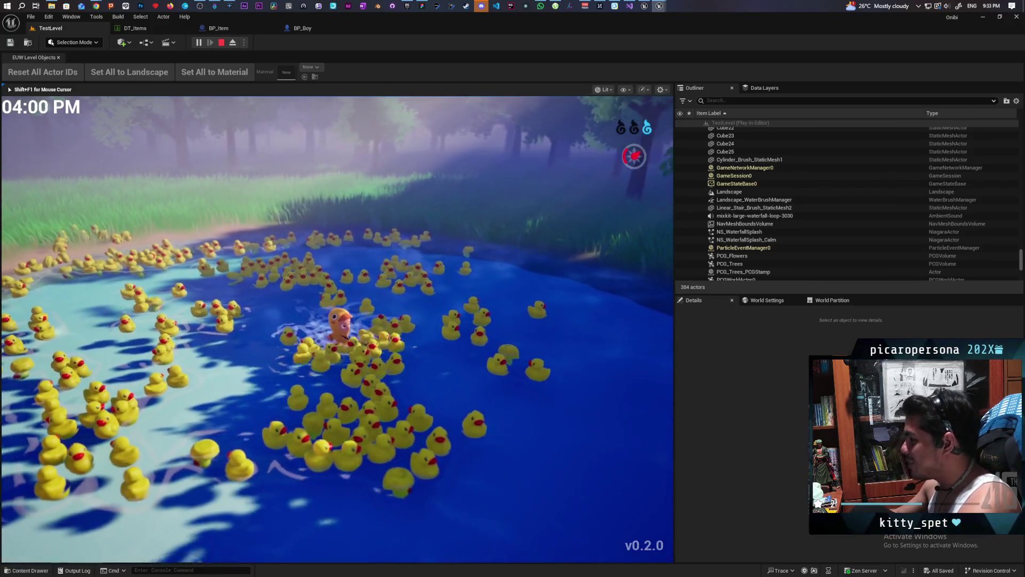
key(s)
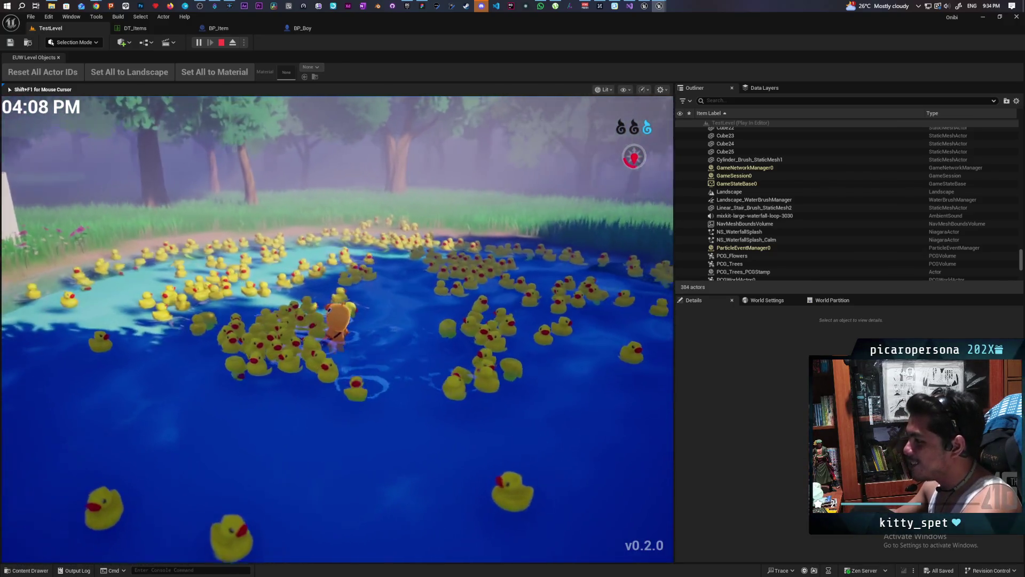
key(d)
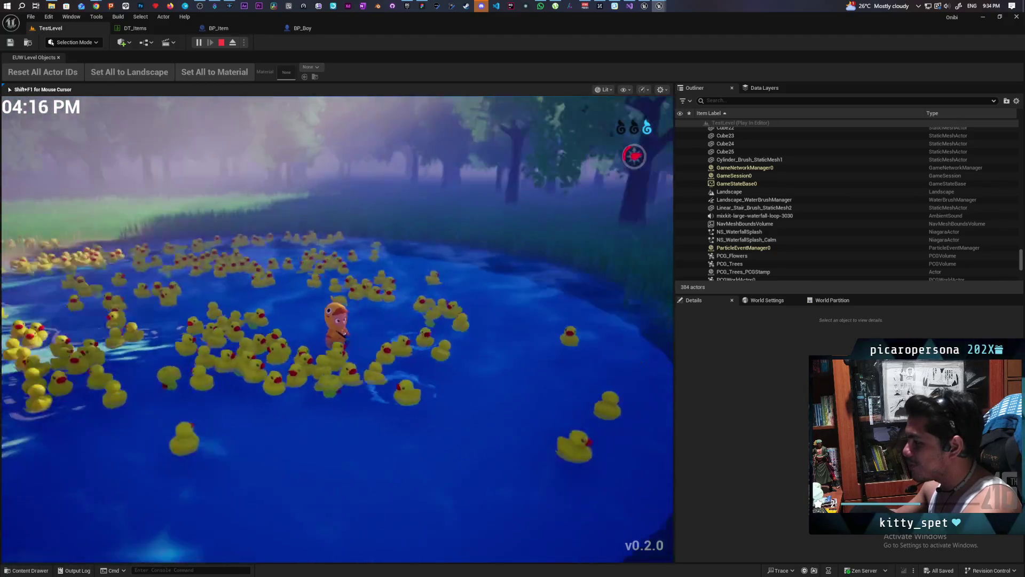
key(s)
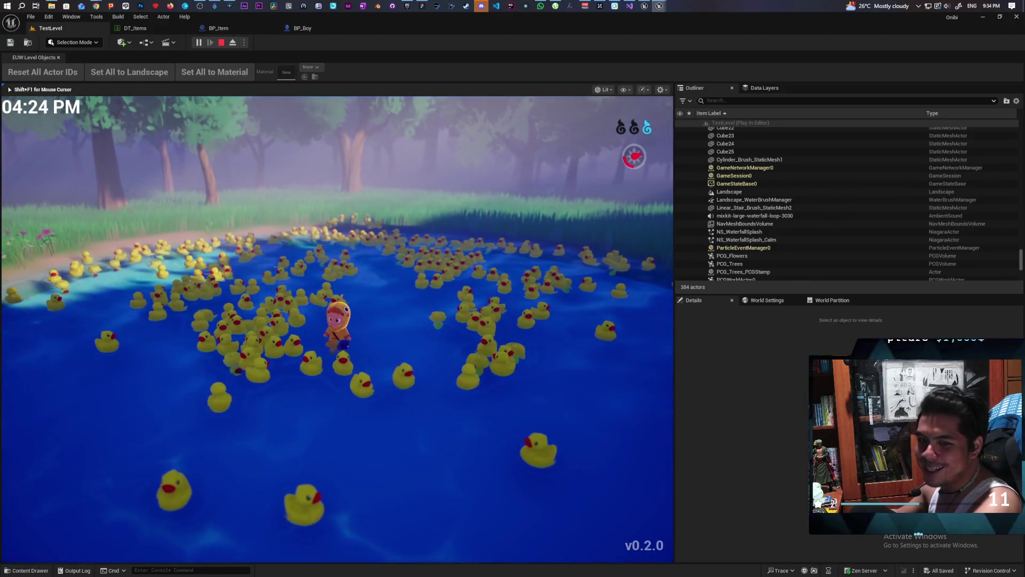
key(d)
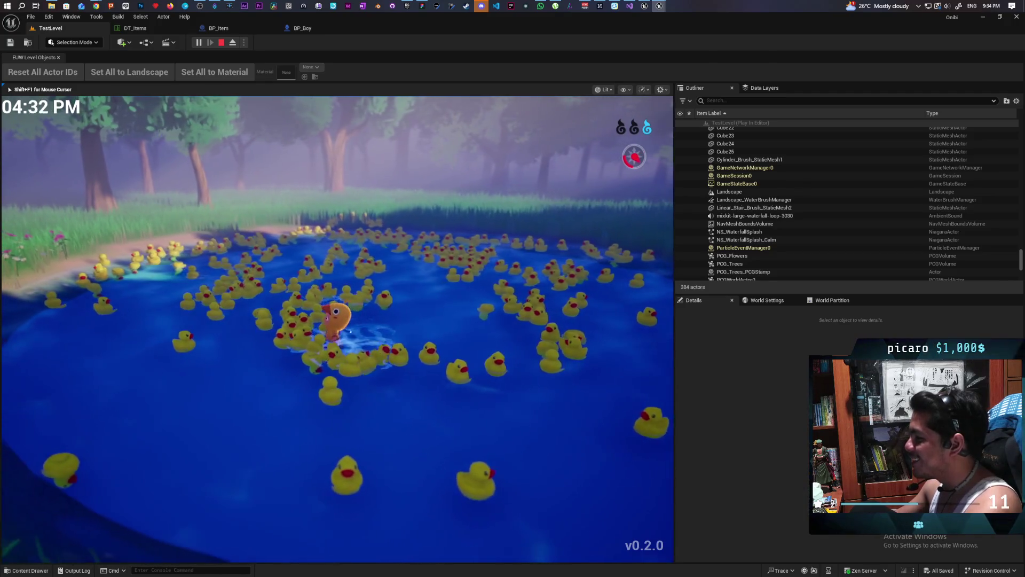
key(w)
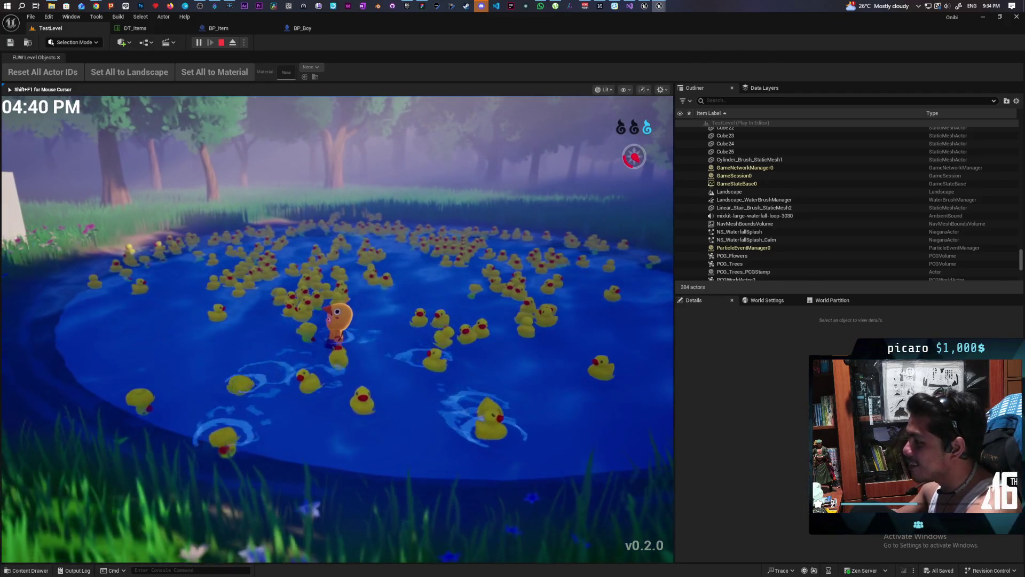
key(w)
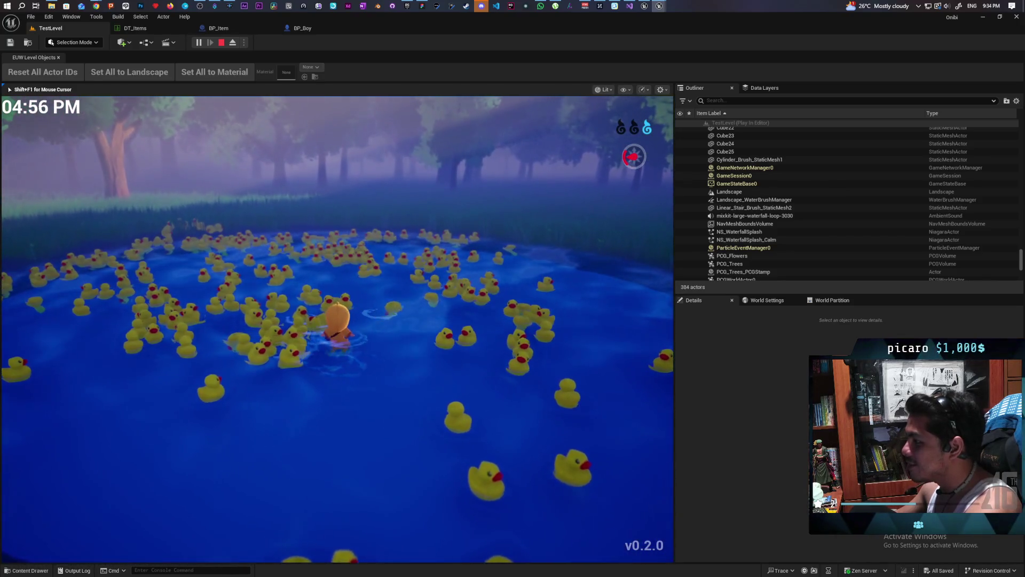
key(s)
key(w)
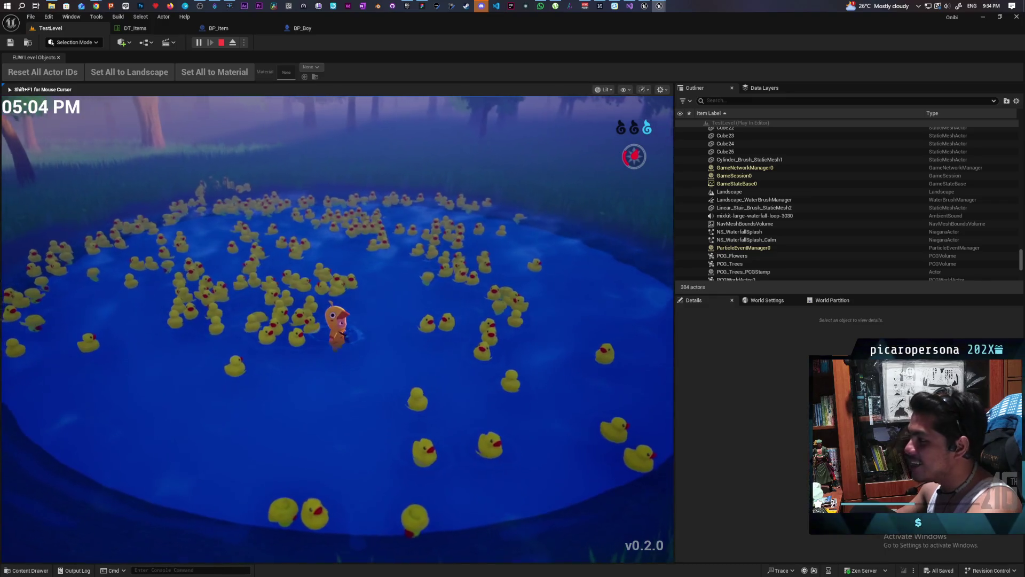
key(s)
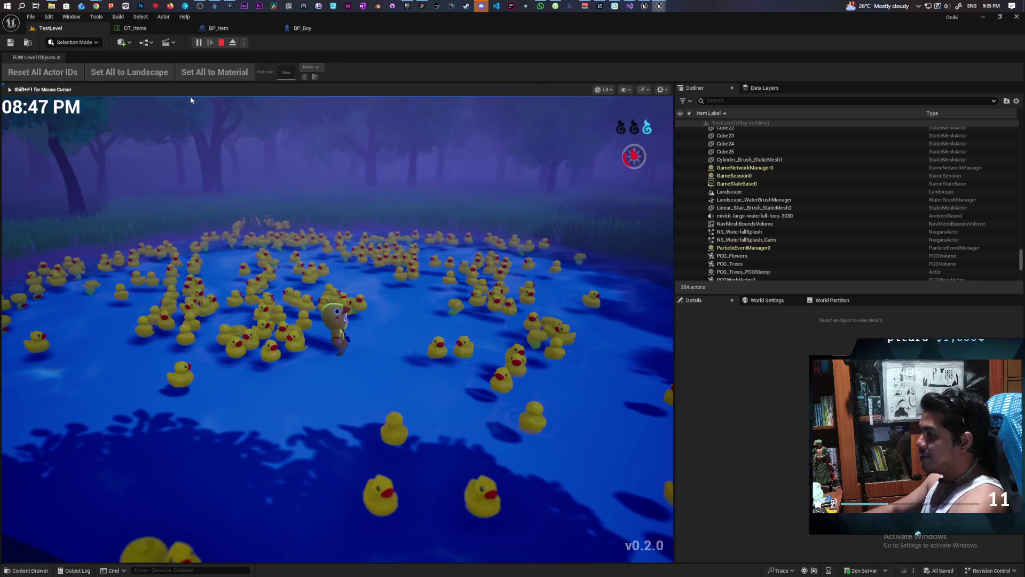
Stop the Play In Editor session with Esc
key(Escape)
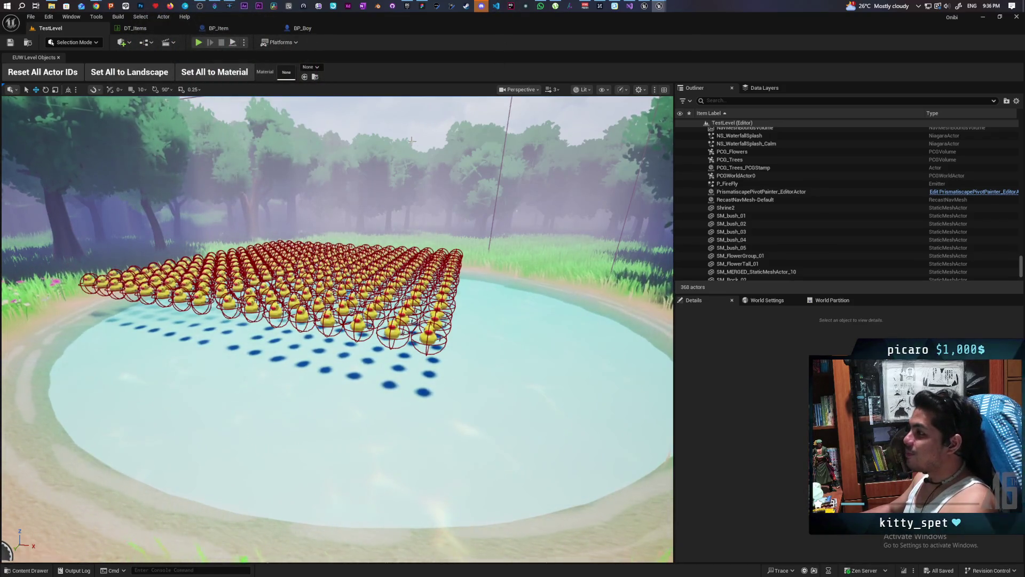
mouse_move(97, 6)
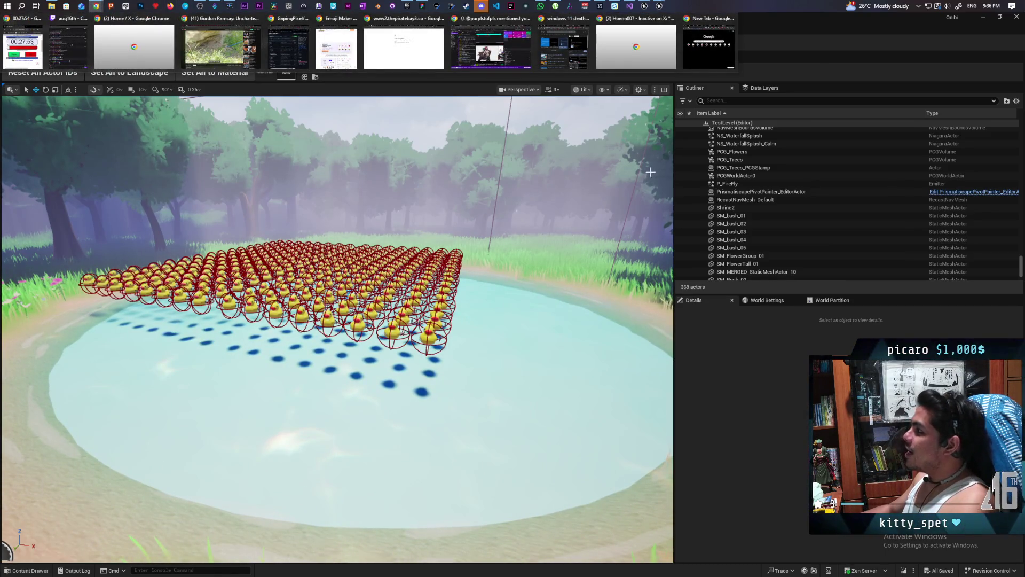
click(492, 51)
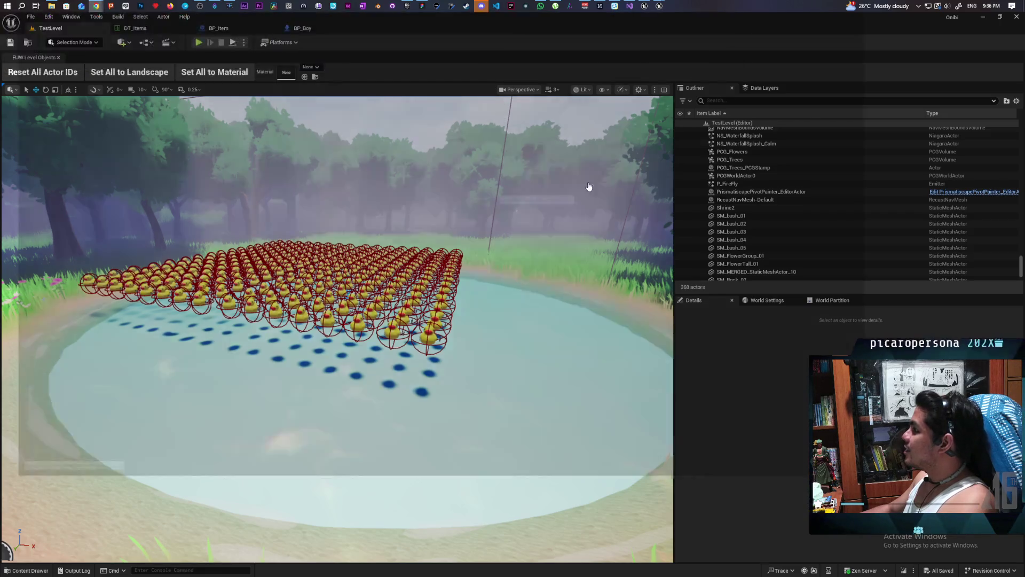
Go to the Caltex Malaysia Instagram profile (instagram.com/cal…) in a new tab
click(943, 20)
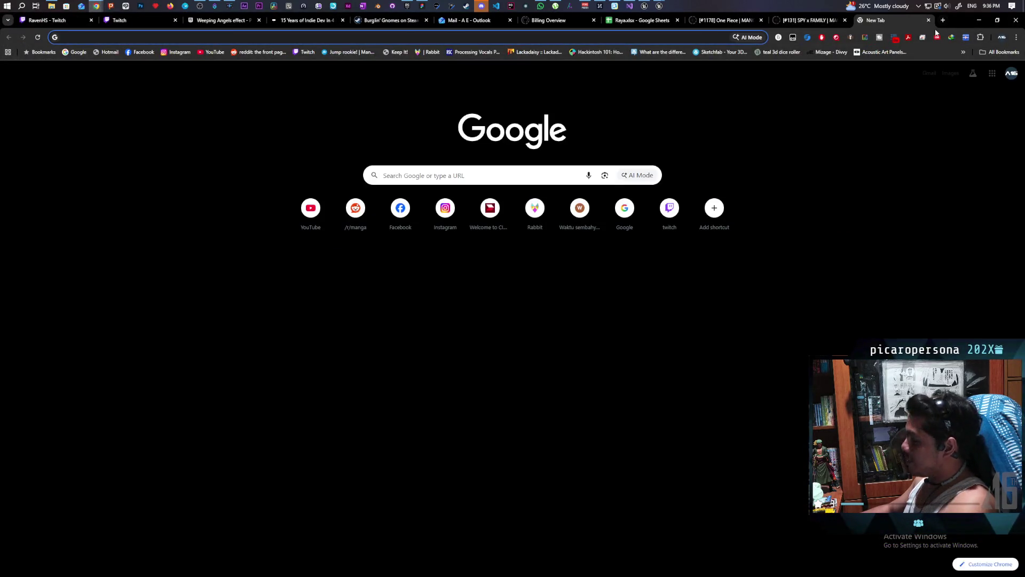
text(insta)
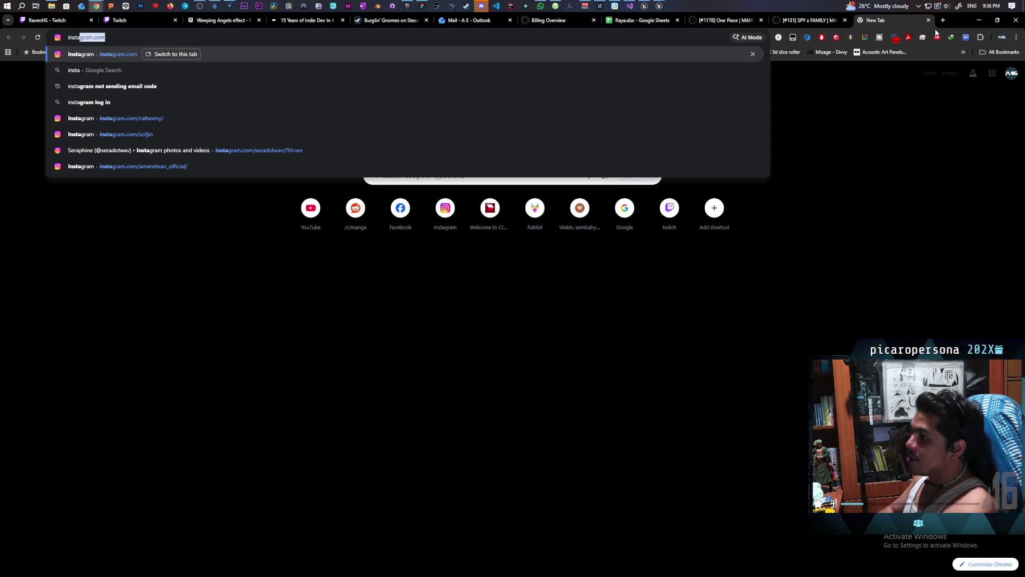
text(gram.com)
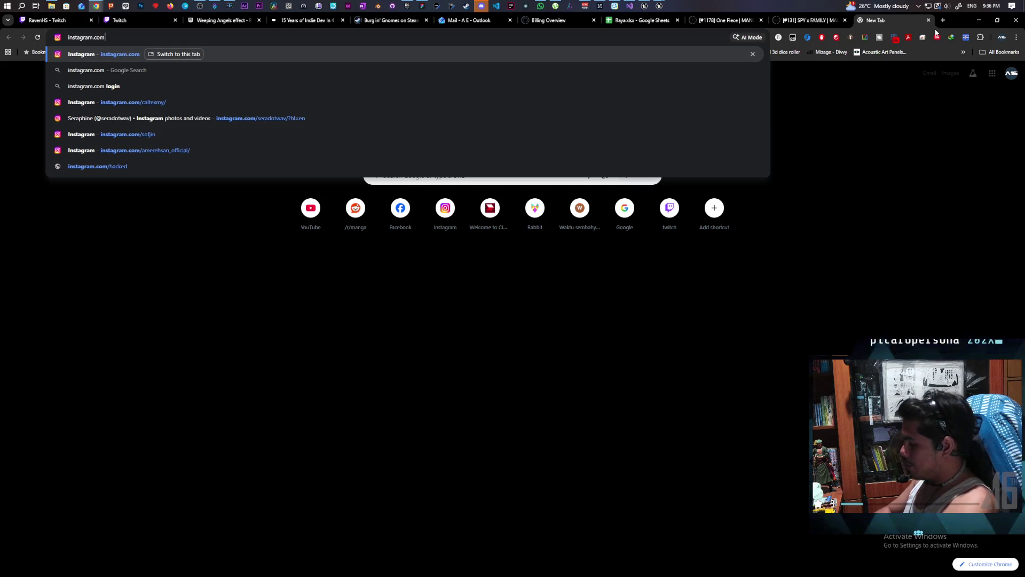
text(/cal)
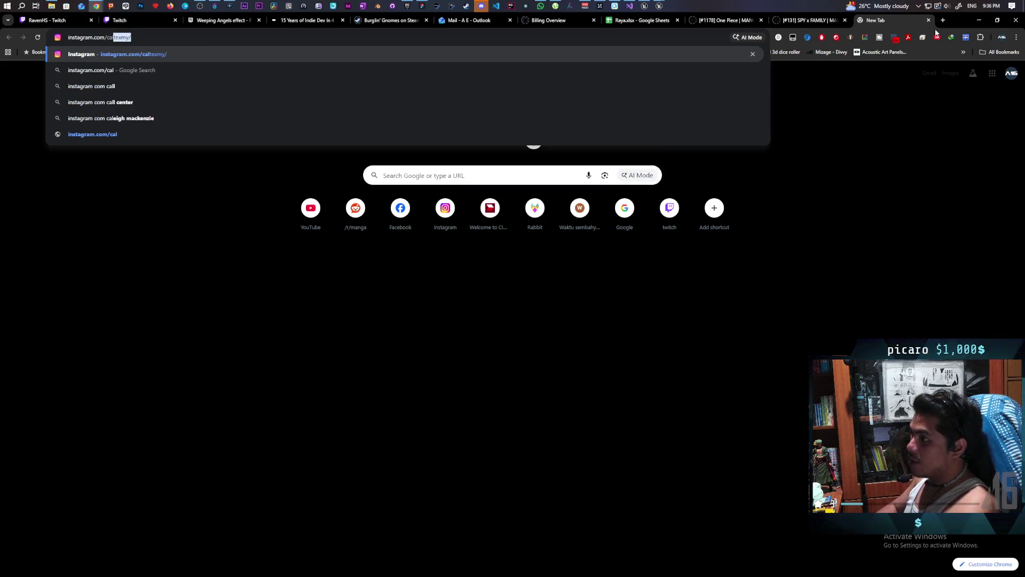
key(Return)
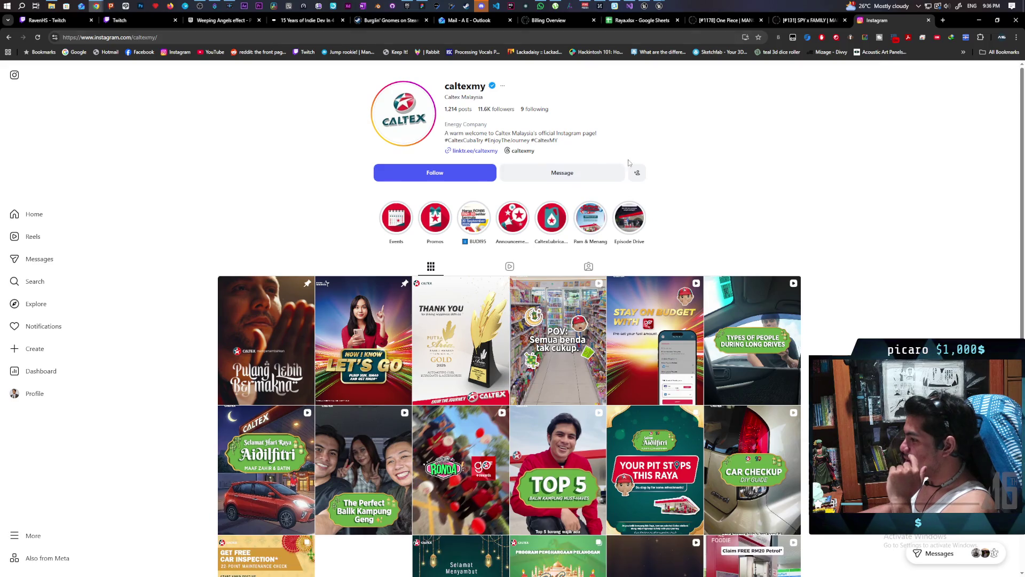
scroll(673, 430, down, 2)
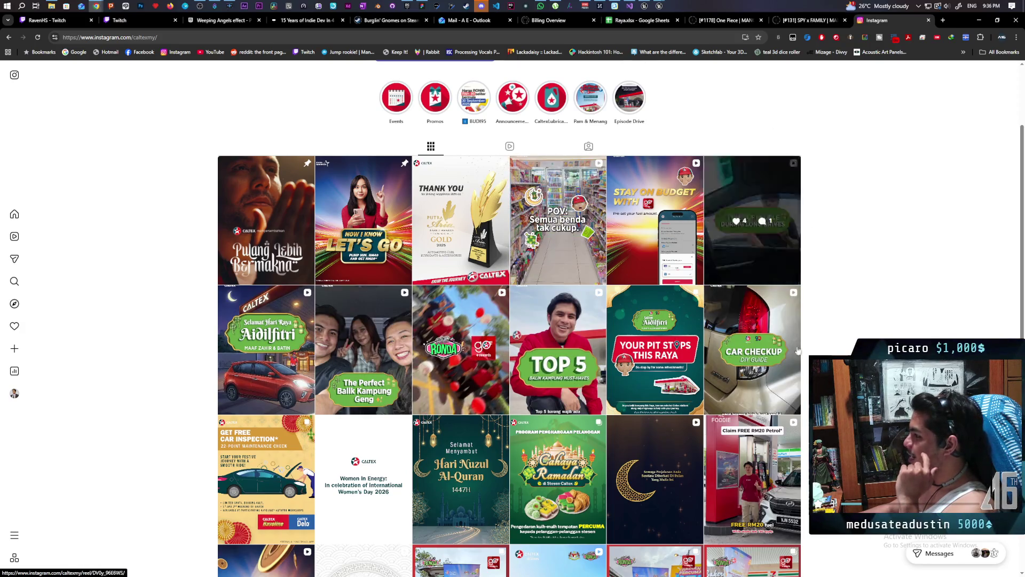
scroll(558, 249, down, 2)
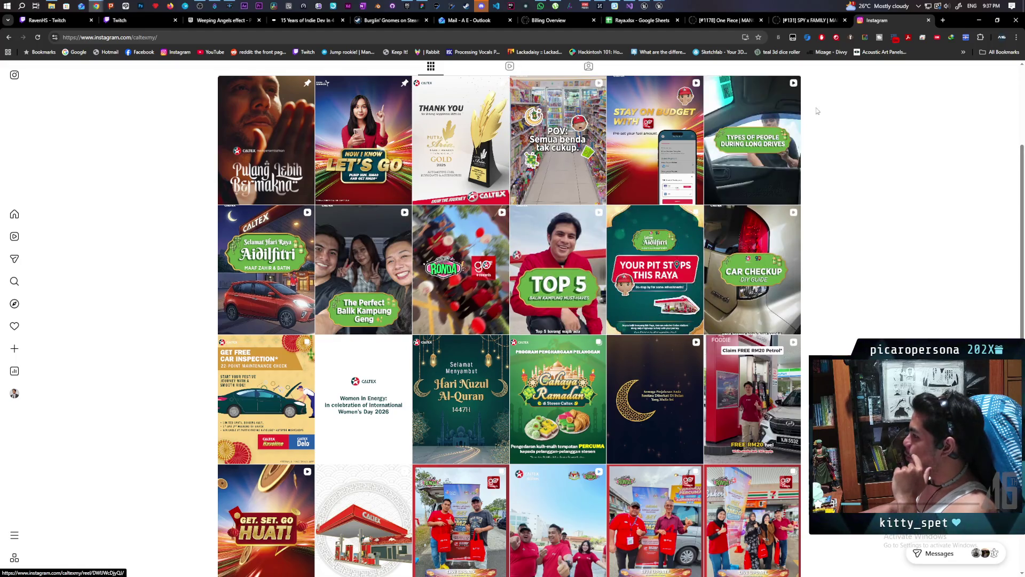
scroll(826, 256, up, 2)
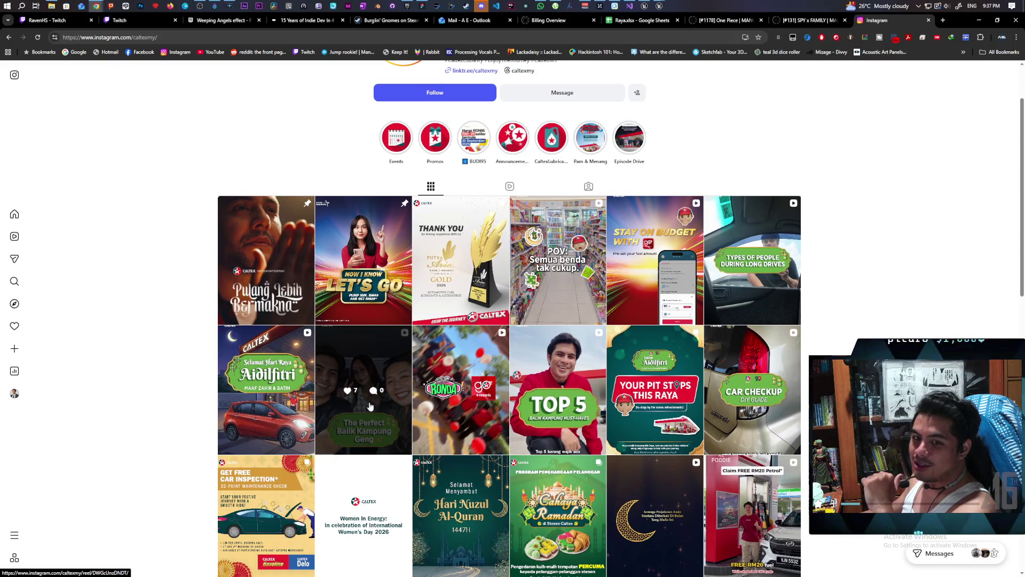
scroll(370, 407, up, 2)
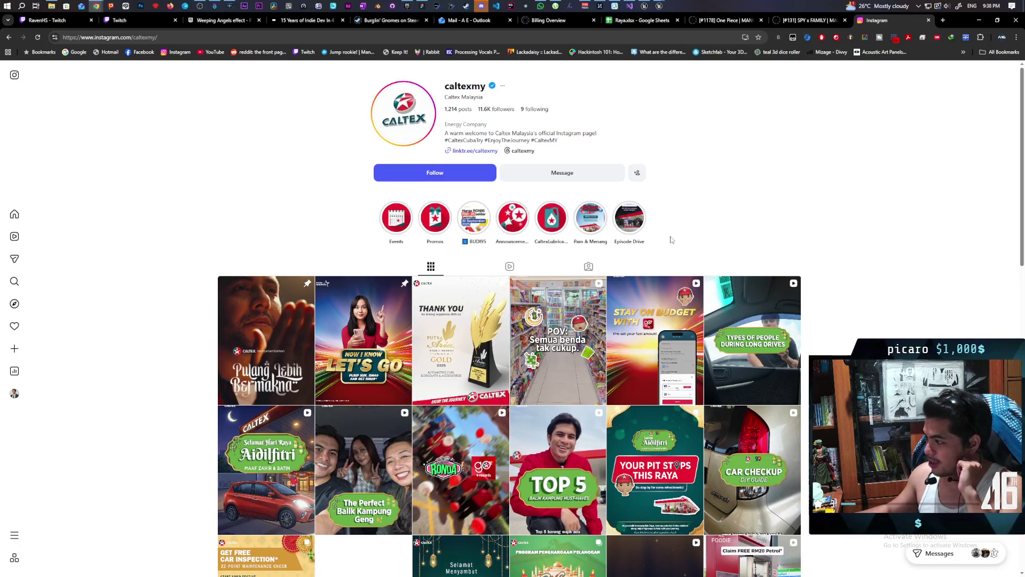
scroll(757, 181, down, 1)
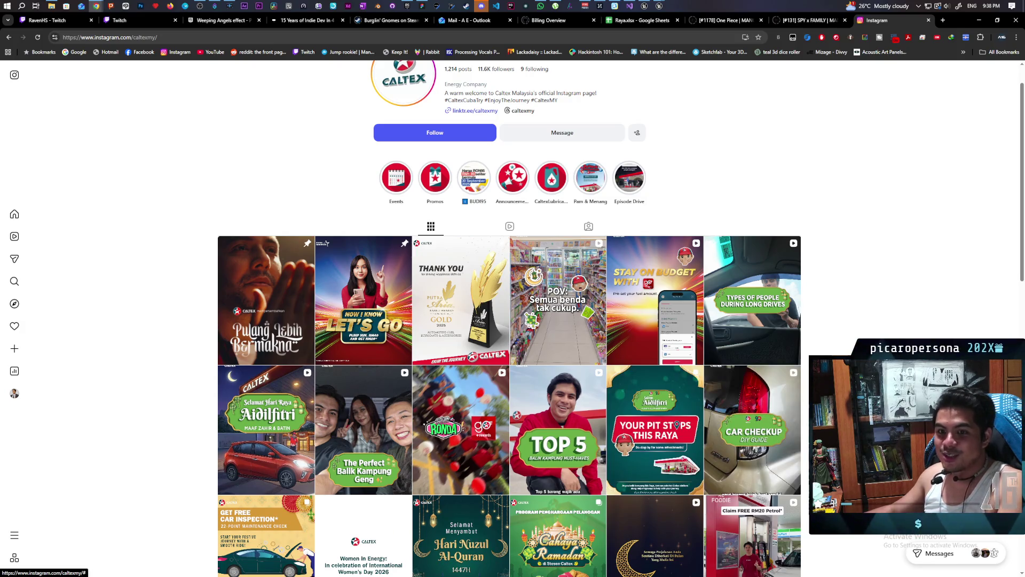
Open the TOP 5 video post from the Caltex Malaysia profile grid
click(590, 420)
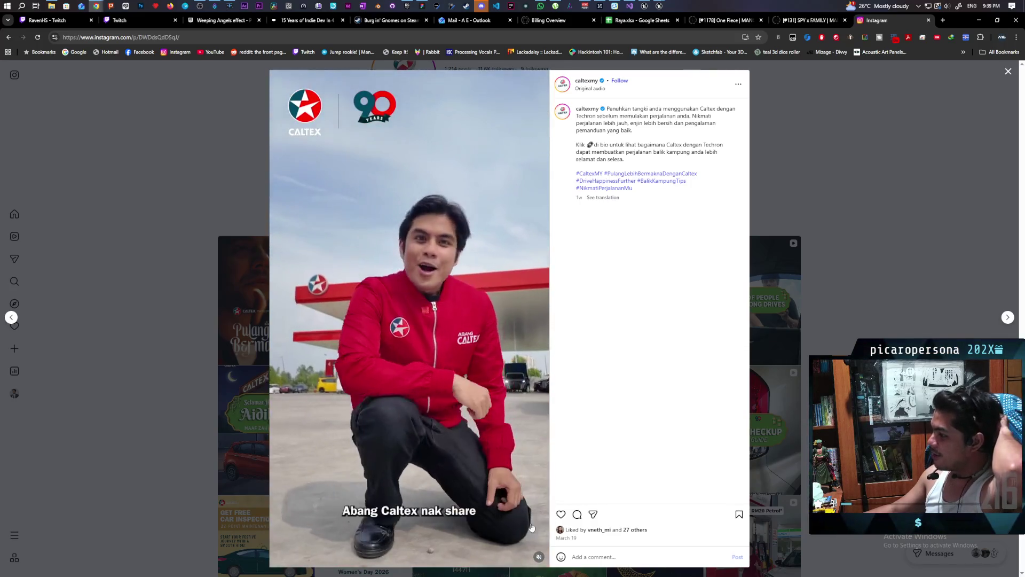
Unmute the playing TOP 5 video
click(465, 393)
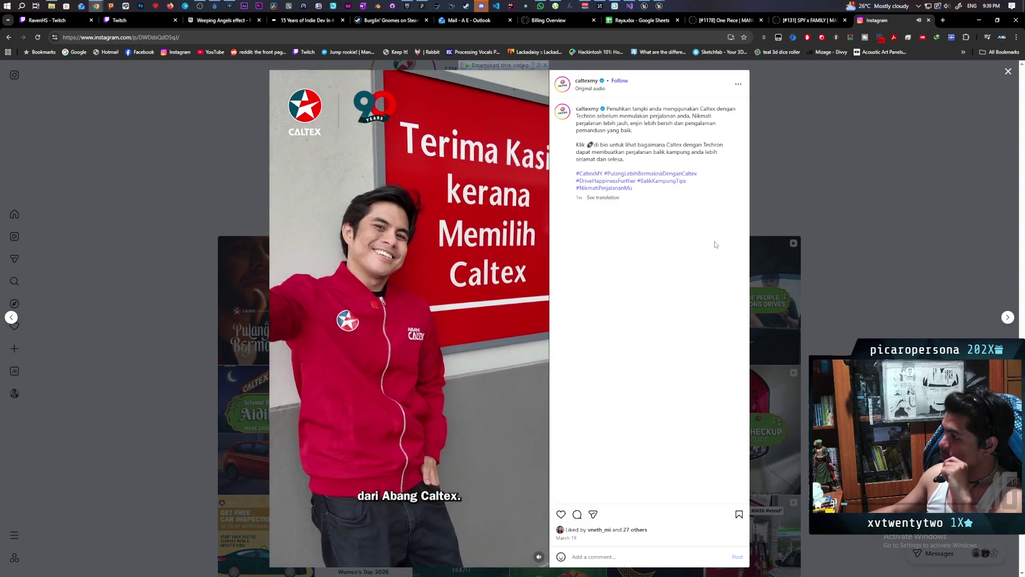
Close the post viewer to return to the Caltex Malaysia profile
click(1008, 73)
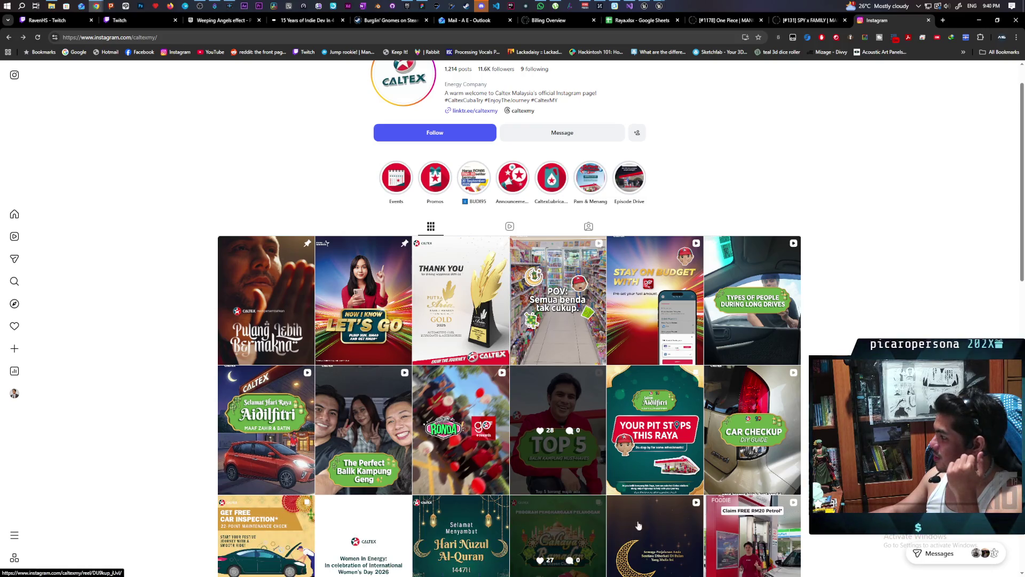
Open The Perfect Balik Kampung Geng reel from the profile grid
click(376, 413)
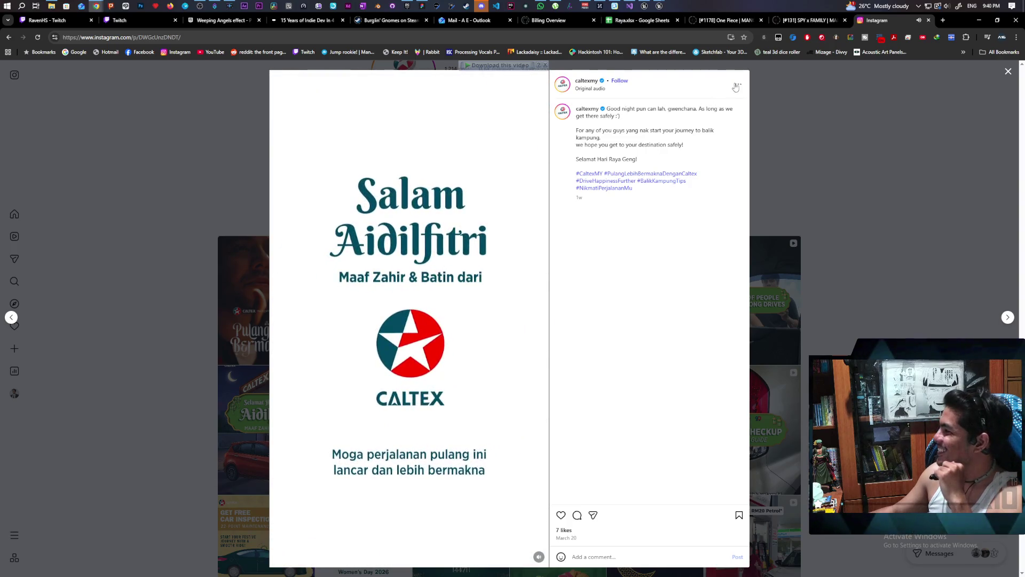
click(972, 168)
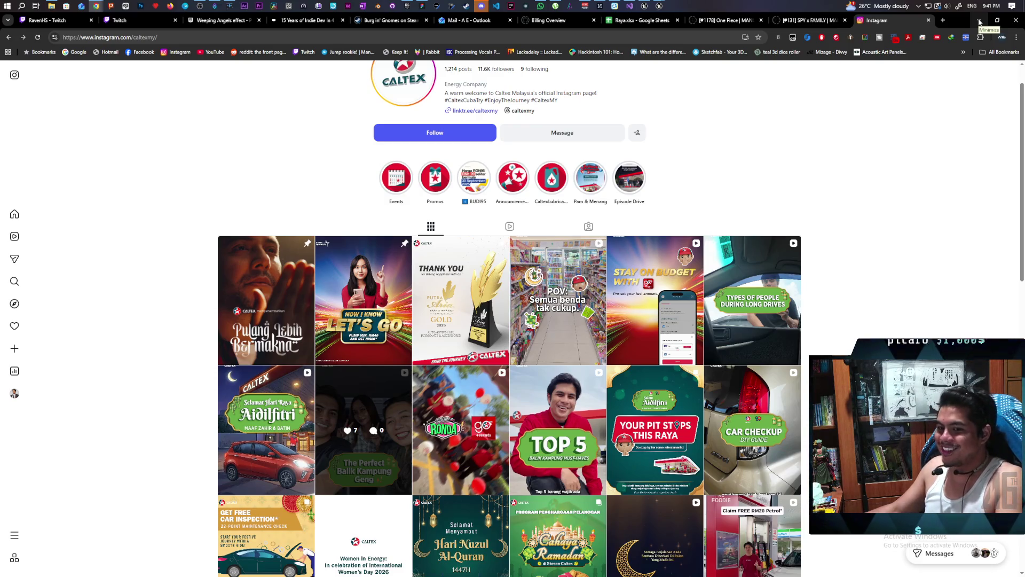
click(979, 22)
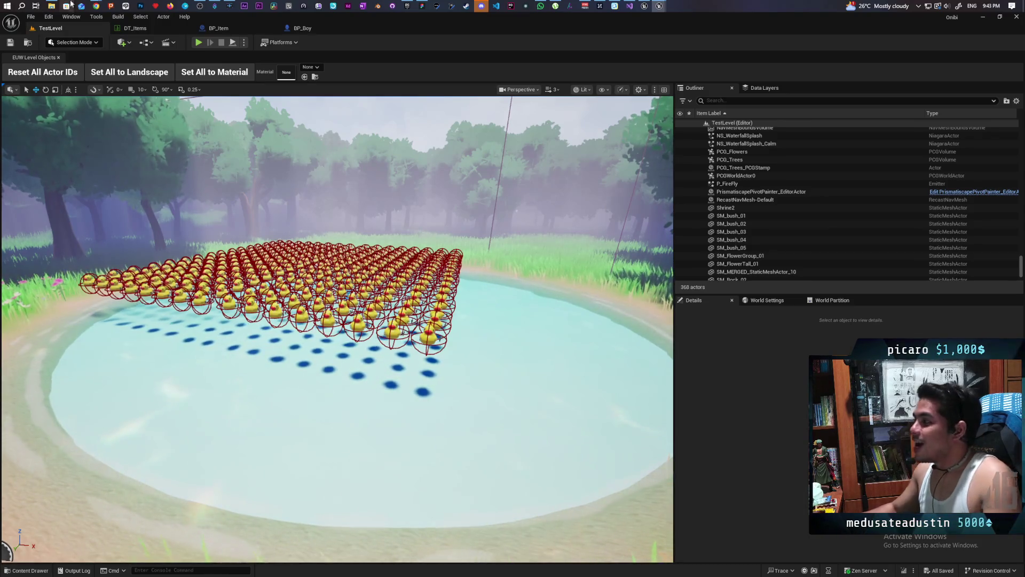
Bring the Prismatiscape_Manager_BP Blueprint editor window to the front
click(644, 6)
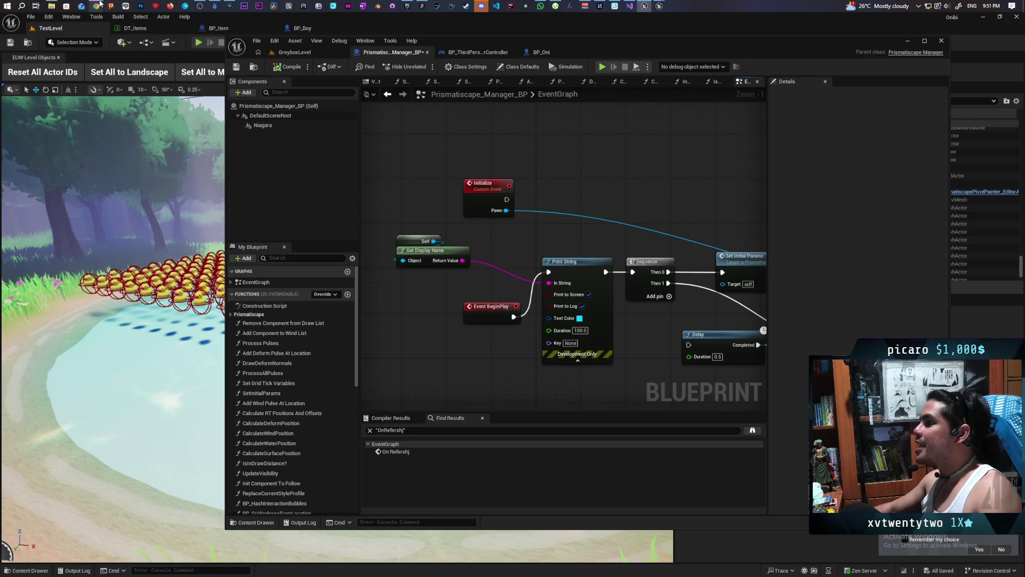
Search 'black ops' in Chrome, open the IMDb page for Black Ops: Operasi Serigala, and shift the window aside
mouse_move(100, 5)
click(689, 45)
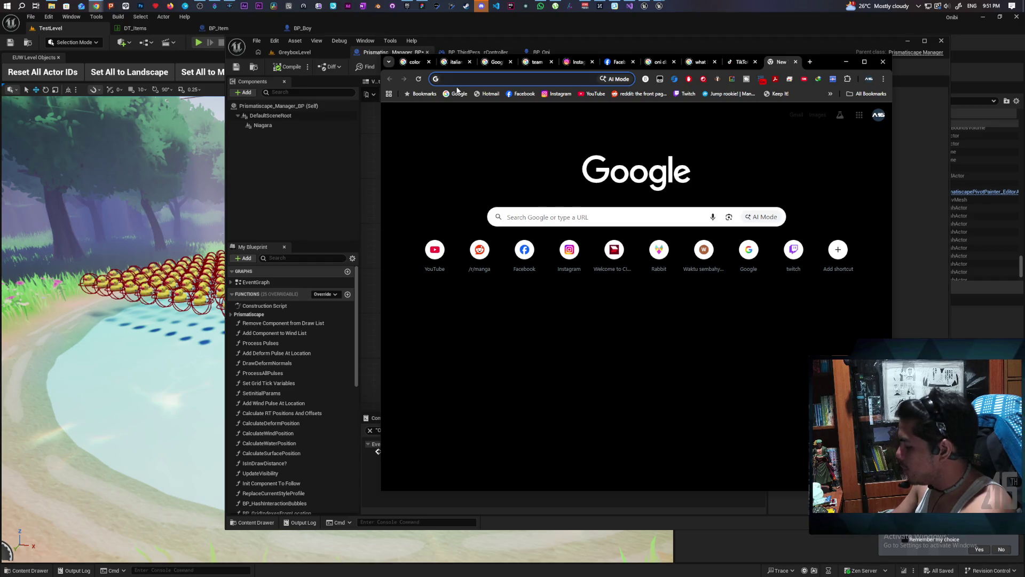
text(black ops)
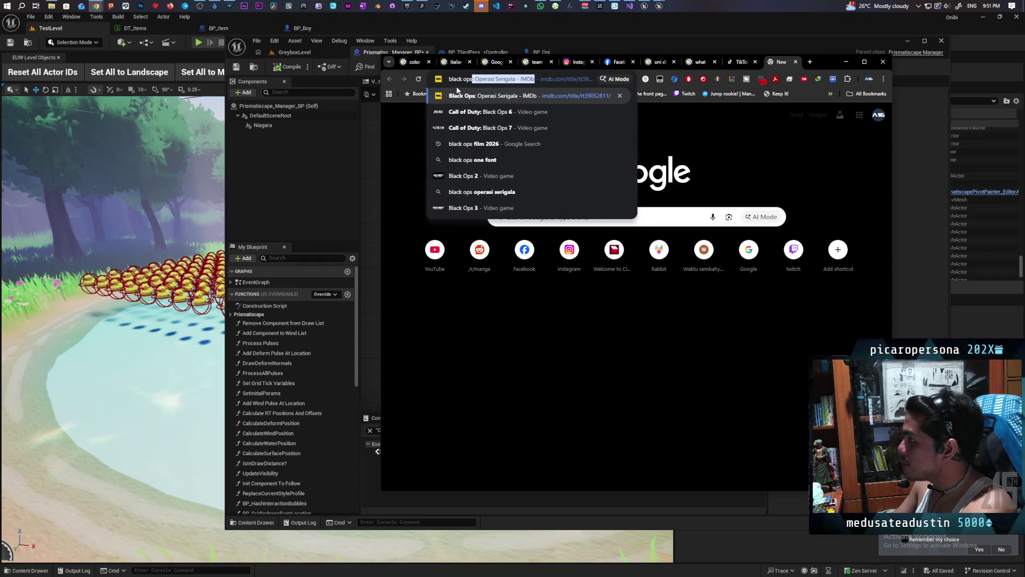
key(Return)
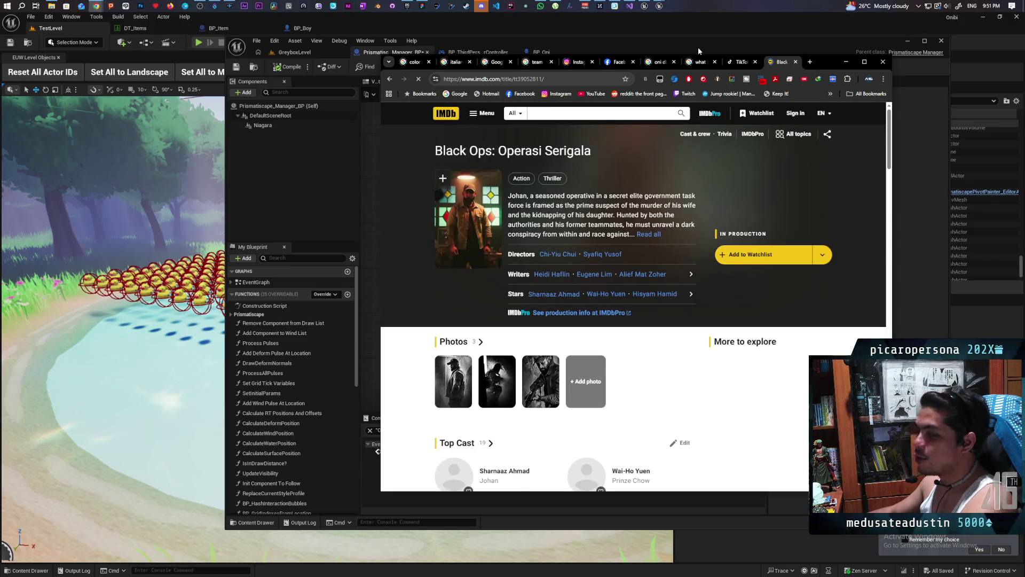
drag(819, 61, 731, 54)
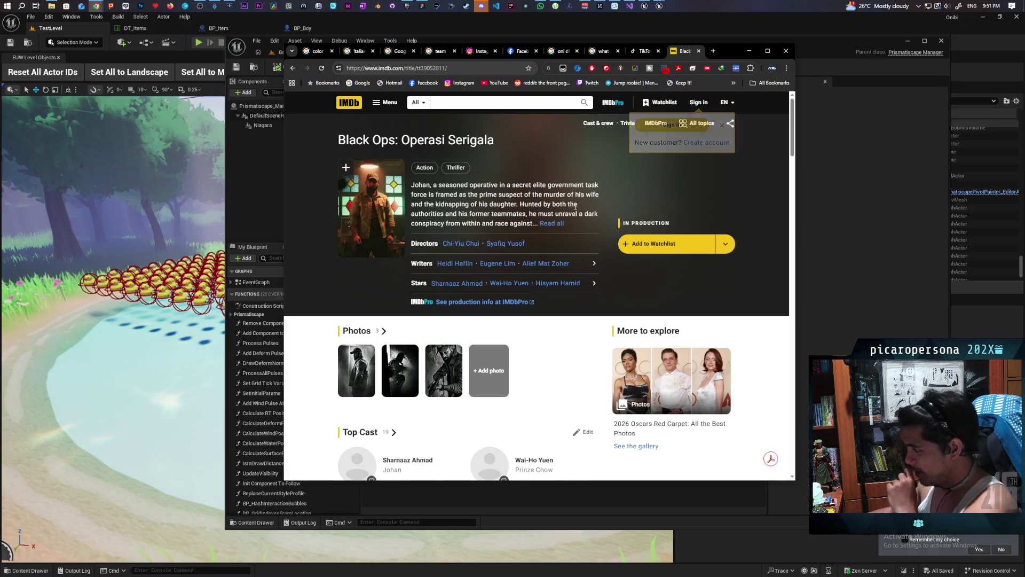
Scroll through the cast list on the Black Ops: Operasi Serigala title page
scroll(607, 206, down, 2)
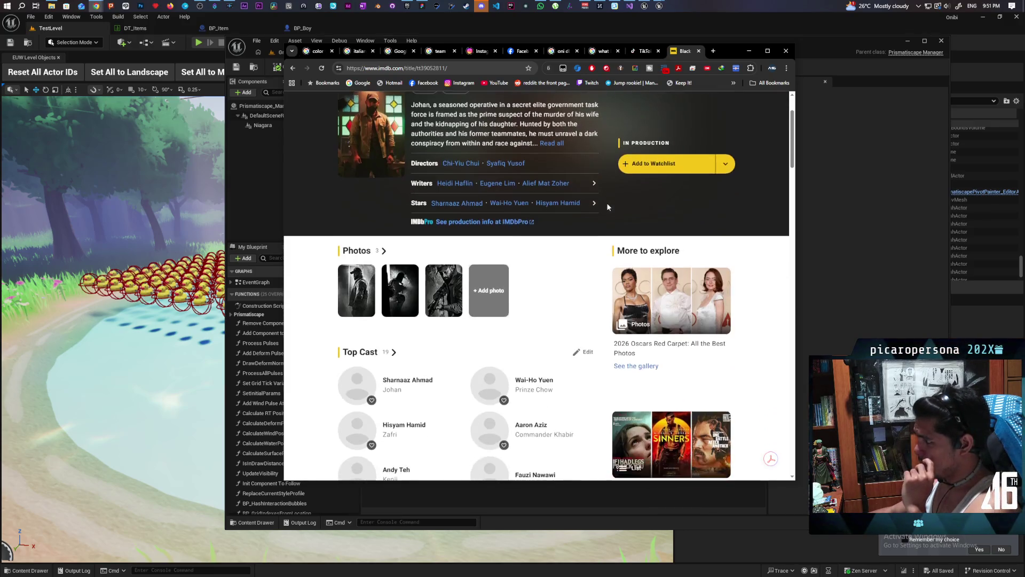
scroll(567, 247, up, 2)
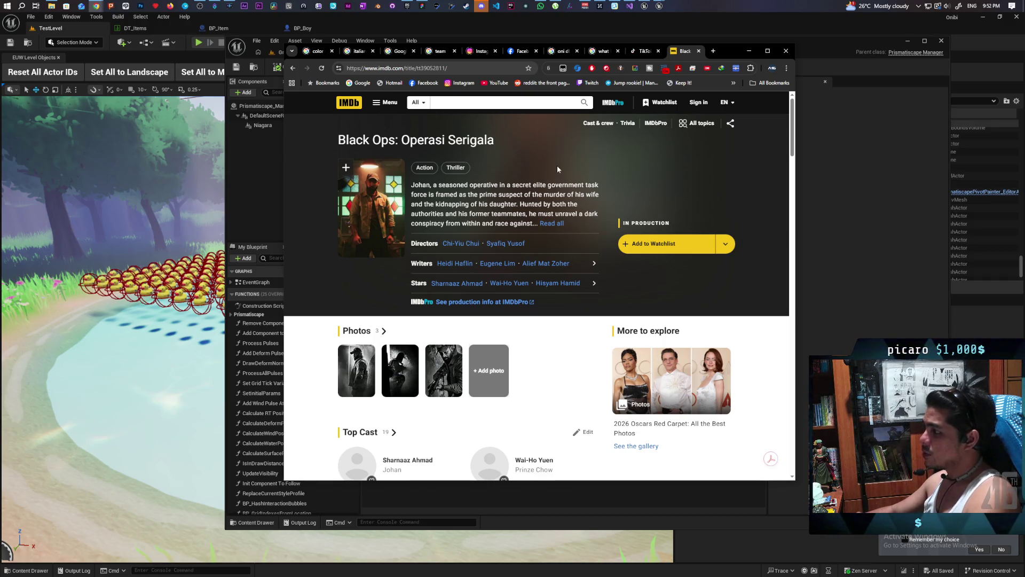
scroll(557, 169, down, 2)
scroll(557, 169, down, 2)
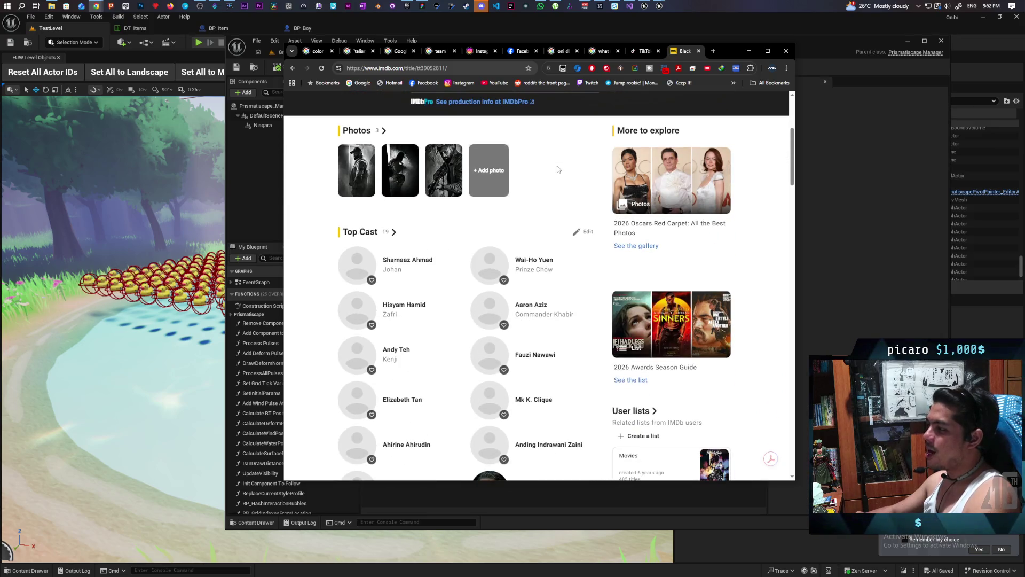
scroll(557, 169, down, 1)
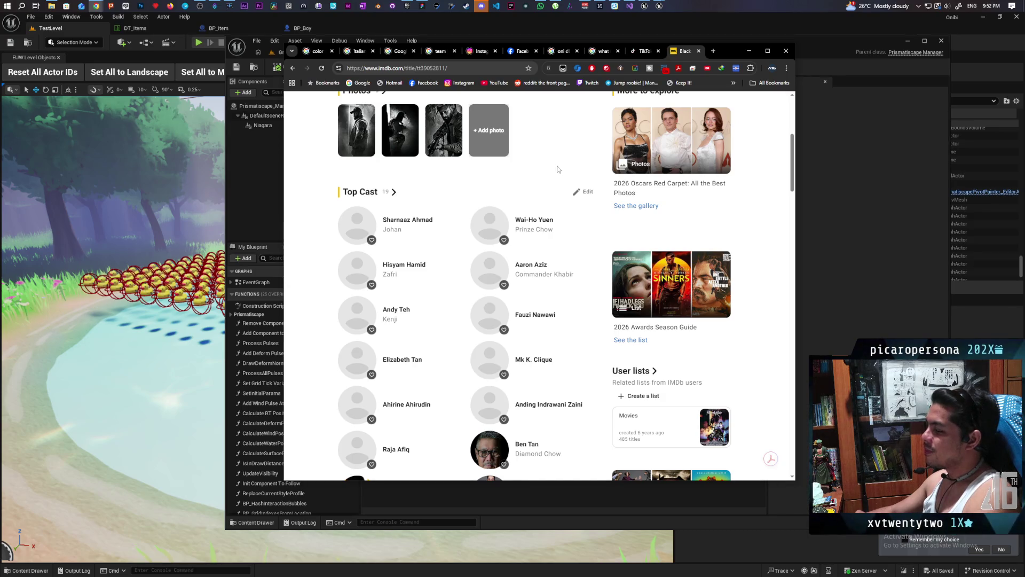
scroll(557, 169, down, 3)
scroll(557, 170, down, 1)
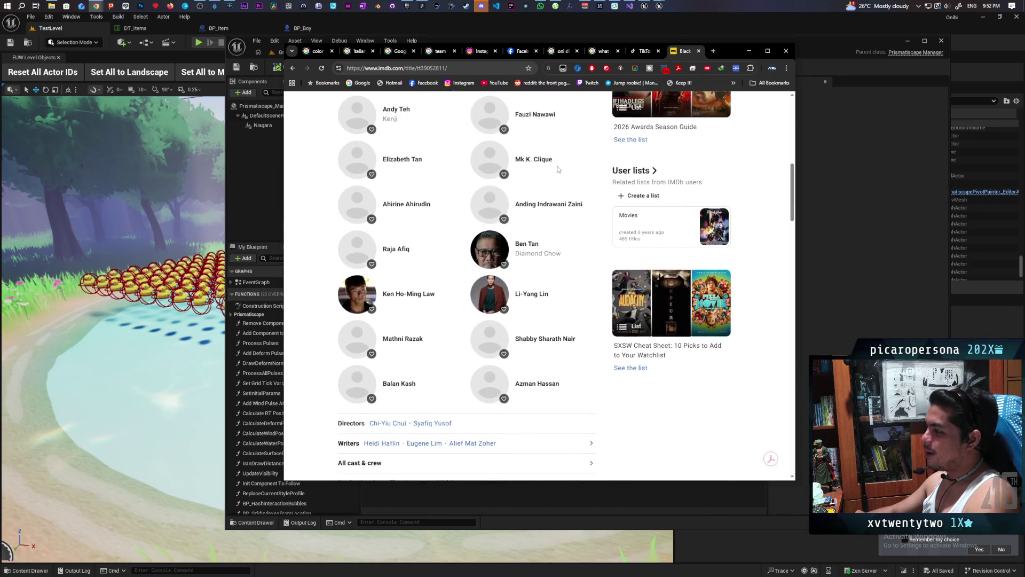
scroll(587, 228, down, 3)
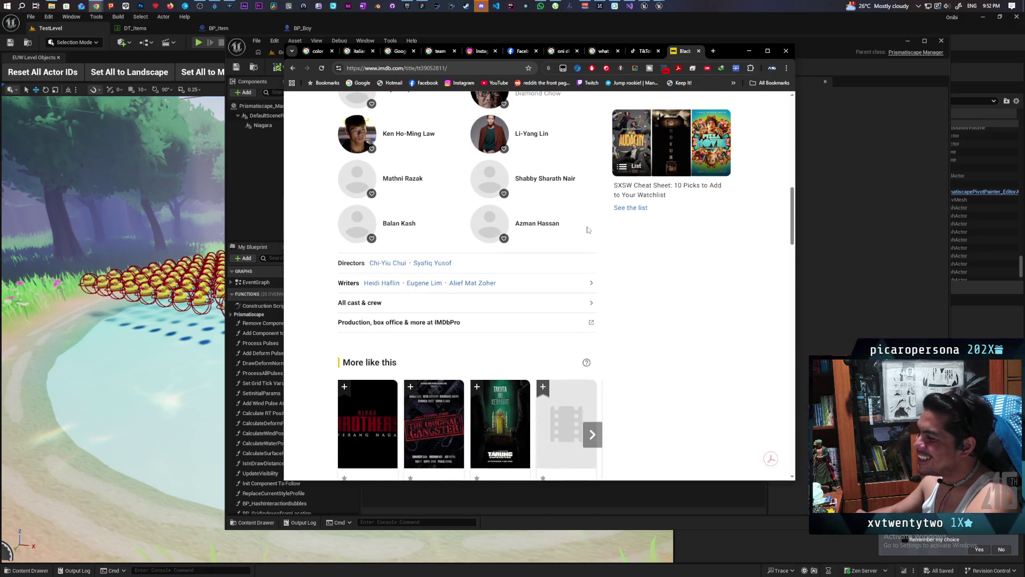
scroll(587, 229, up, 10)
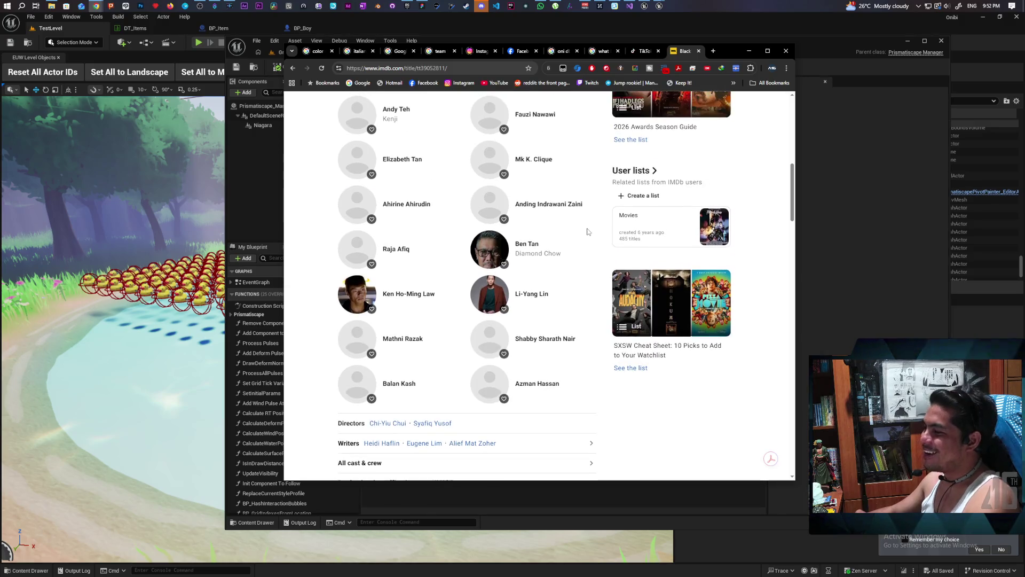
scroll(589, 238, up, 2)
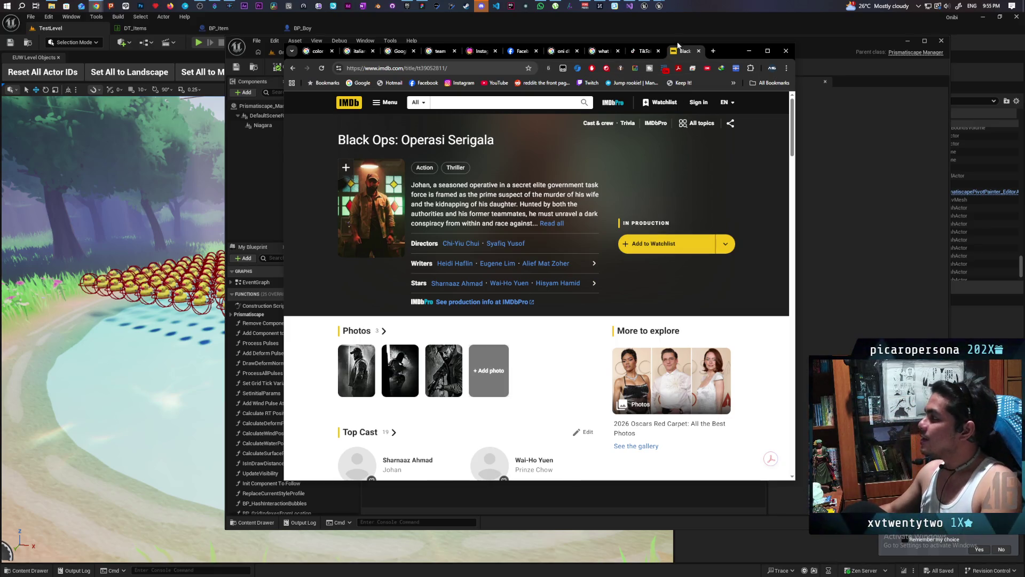
middle_click(679, 51)
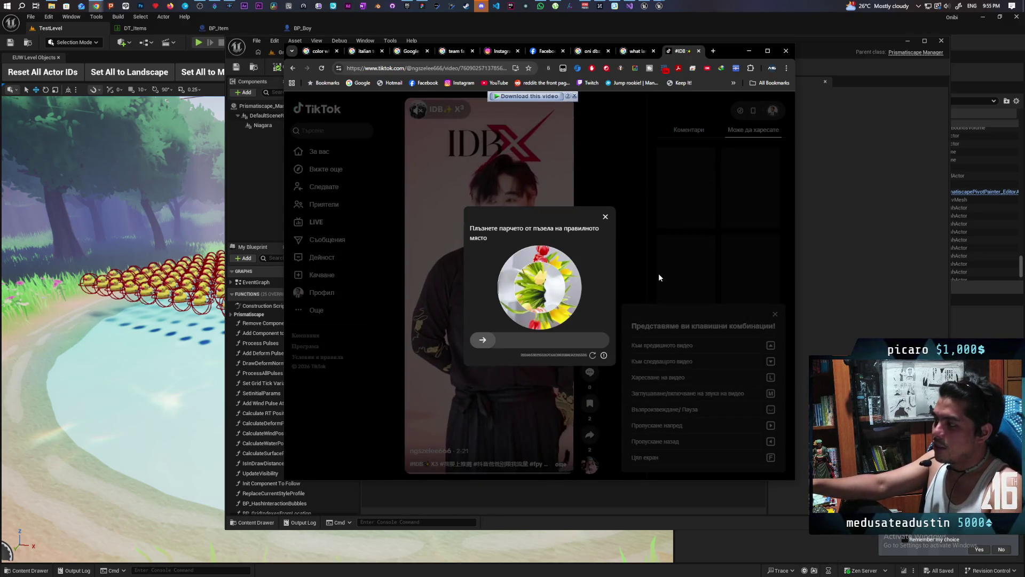
Solve the TikTok image puzzle verification and reload the video page
click(604, 215)
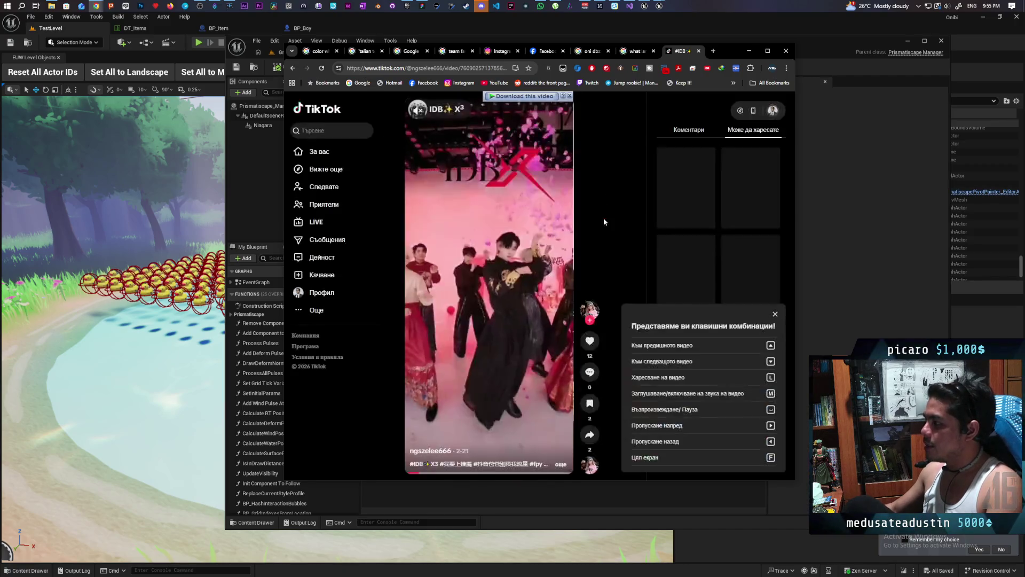
drag(483, 340, 569, 355)
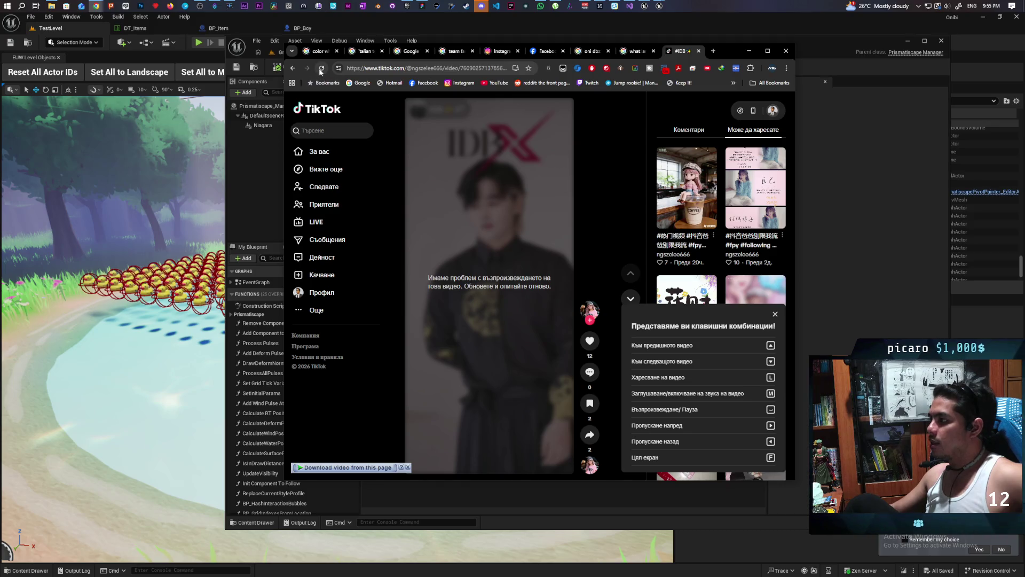
click(322, 69)
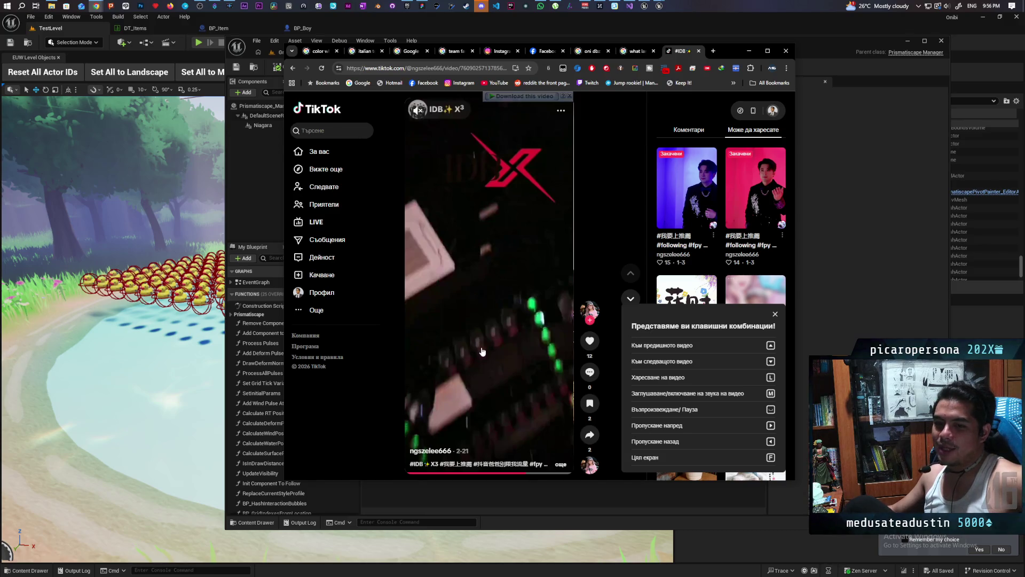
Minimize the browser to reveal the Unreal Prismatiscape_Manager_BP Event Graph
scroll(686, 222, down, 2)
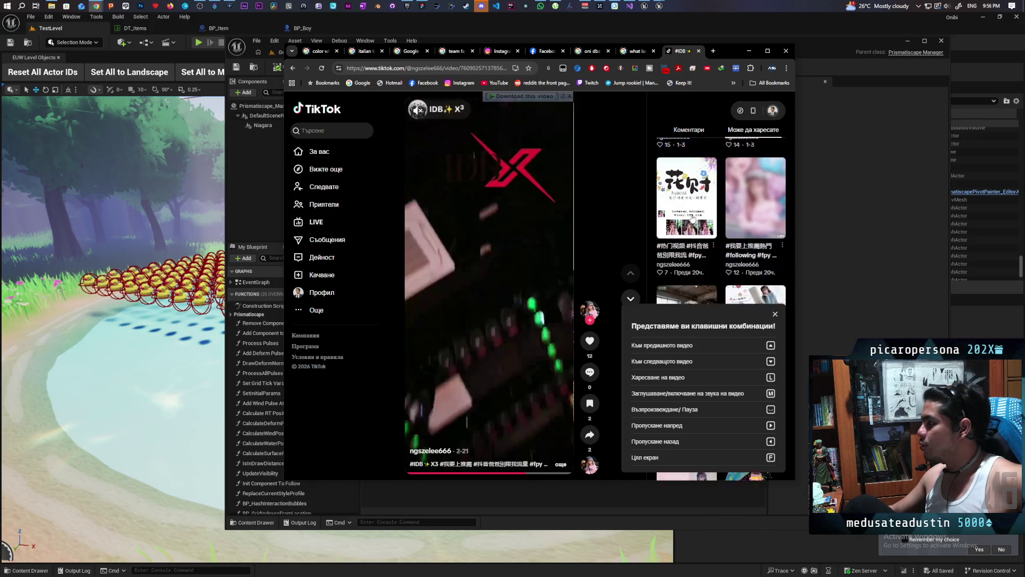
scroll(677, 239, up, 1)
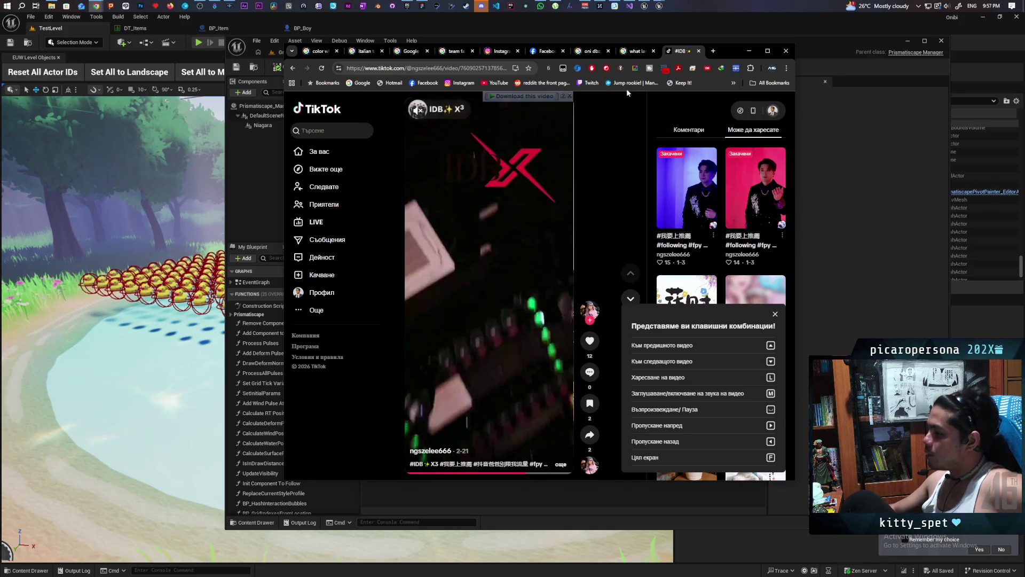
click(751, 50)
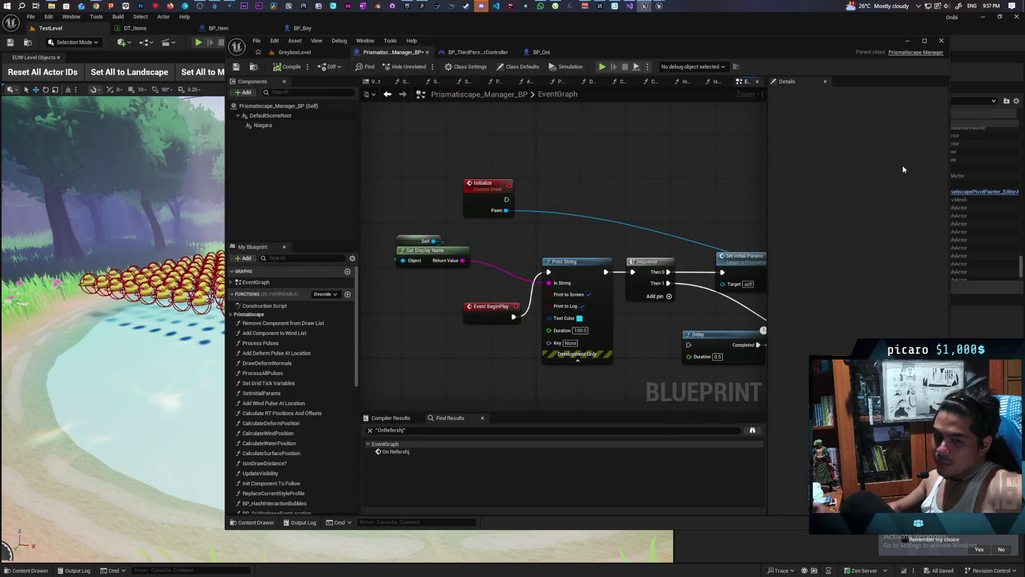
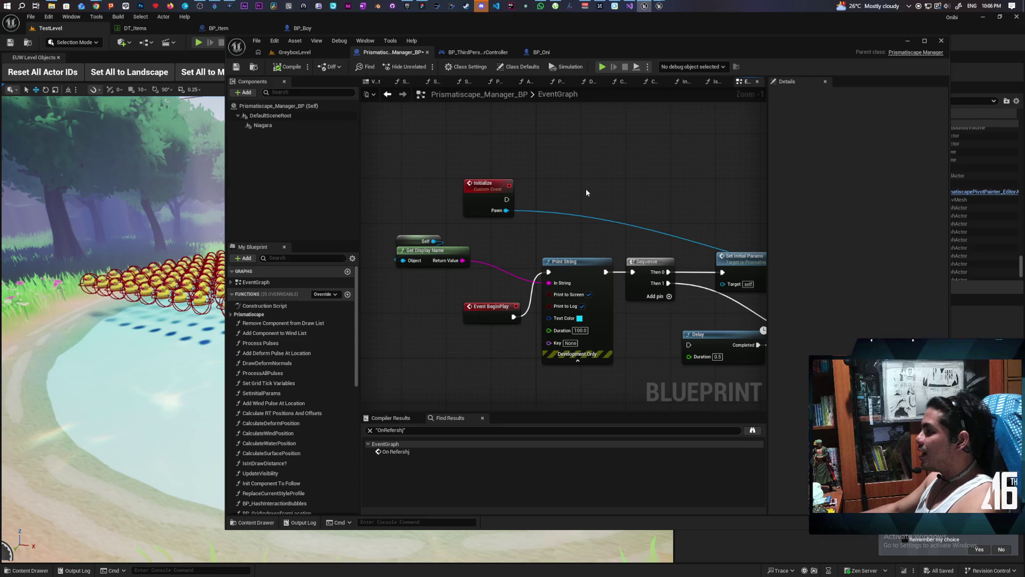
Pan the blueprint graph to review the Set Initial Params, Reapply and Activate startup nodes
mouse_move(673, 181)
mouse_down()
mouse_move(514, 127)
mouse_move(555, 176)
mouse_move(625, 191)
mouse_up()
mouse_move(530, 158)
mouse_down()
mouse_move(633, 162)
mouse_move(522, 178)
mouse_move(475, 171)
mouse_move(505, 180)
mouse_up()
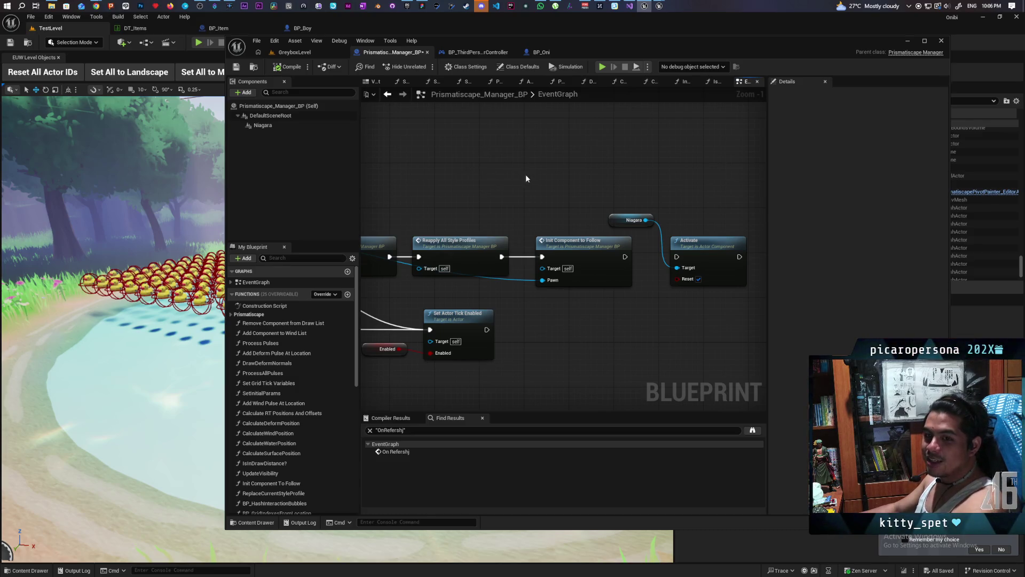
drag(556, 178, 557, 173)
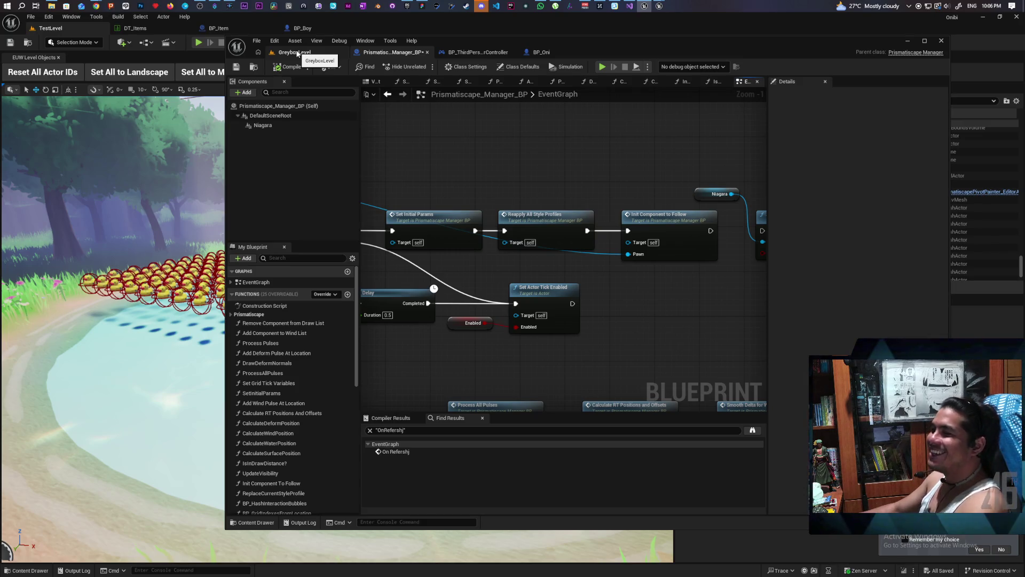
In GreyboxLevel, set play options to 1 player with Standalone net mode
click(297, 53)
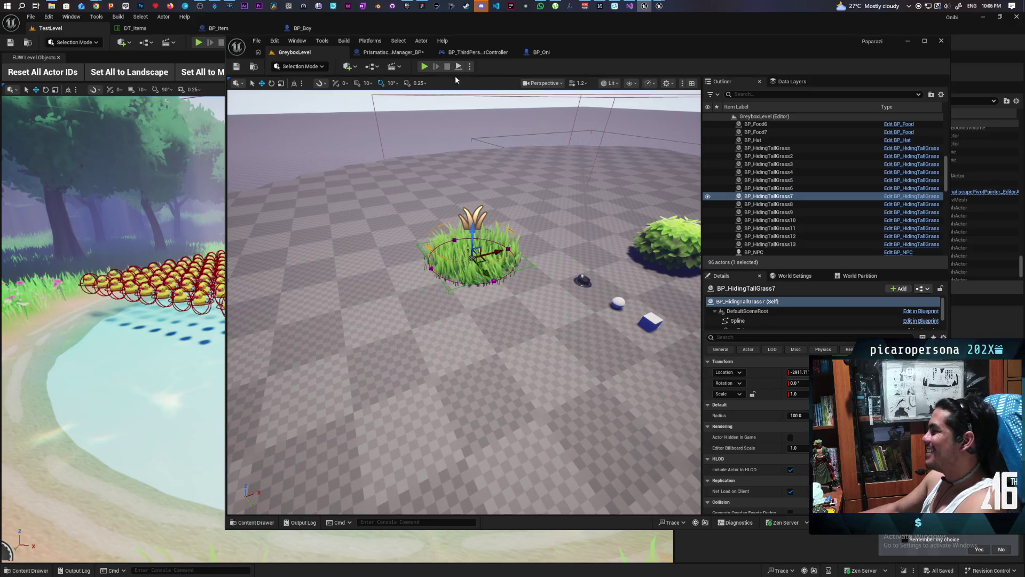
click(472, 66)
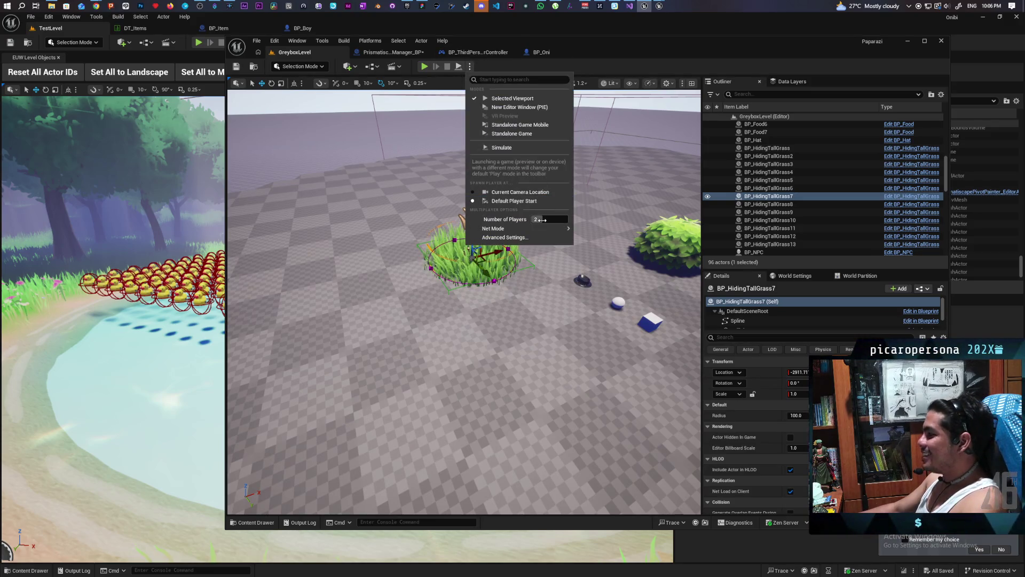
text(1)
click(591, 232)
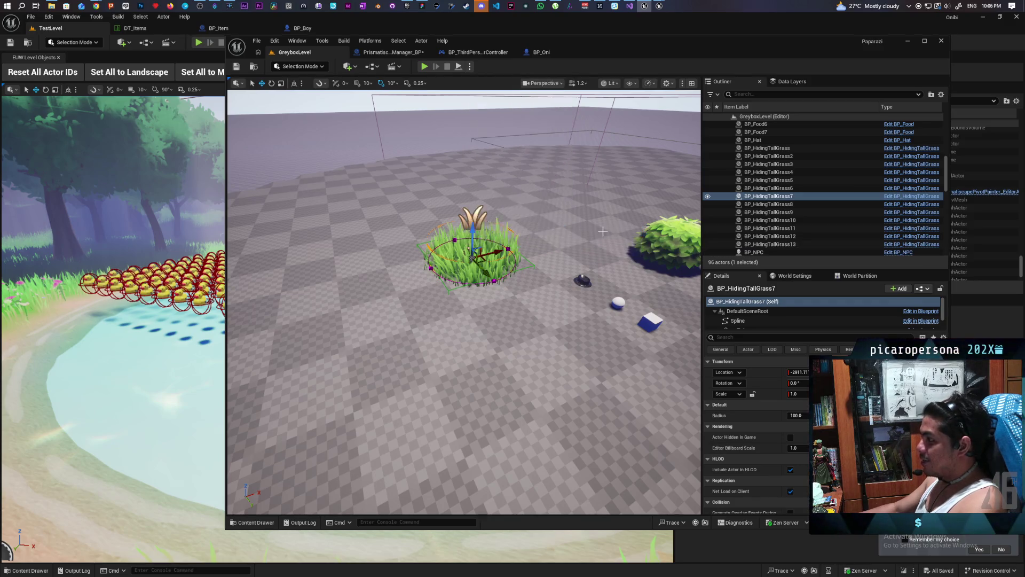
Play and walk the character forward and back through the tall grass, then stop
click(423, 67)
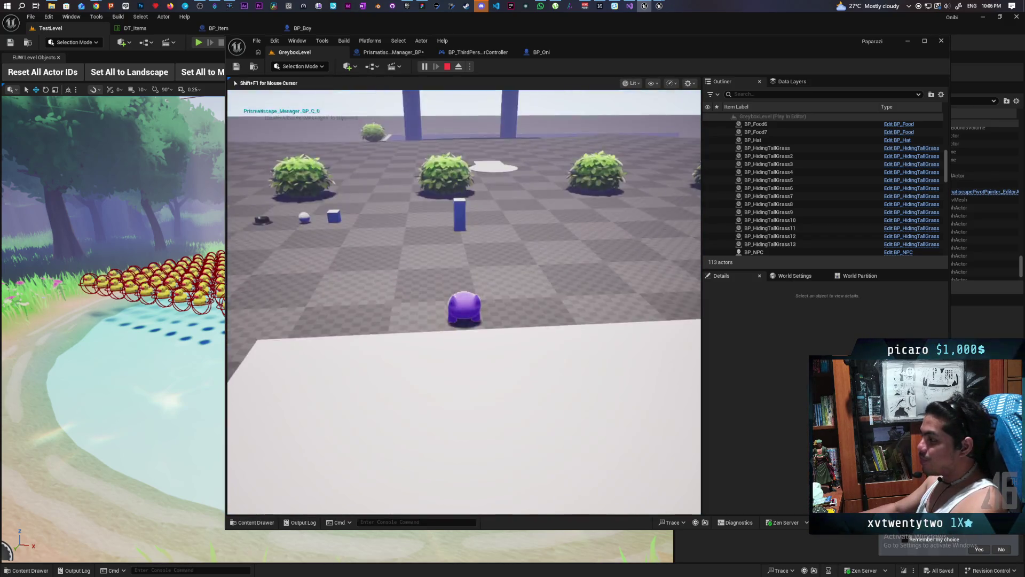
key(w)
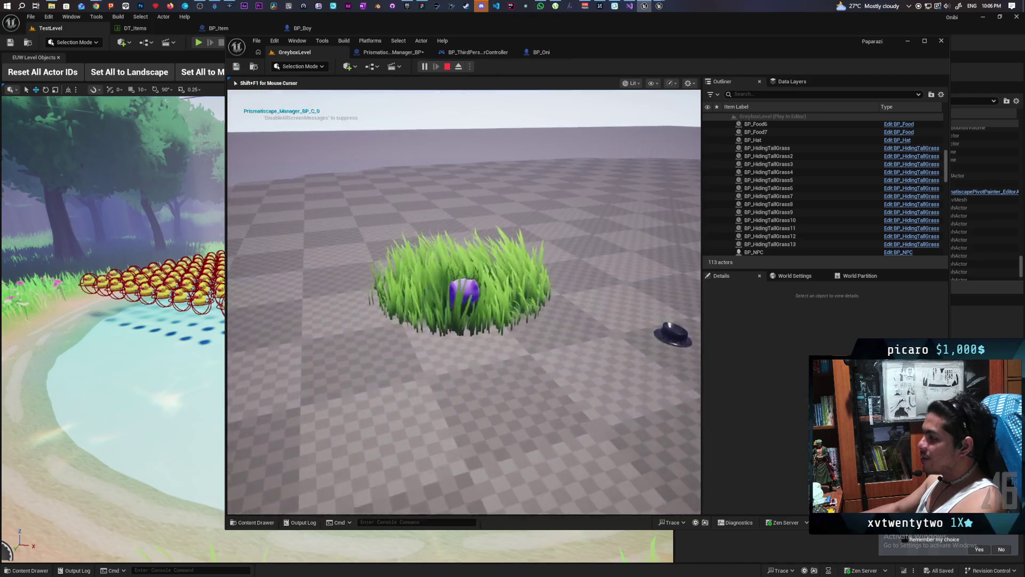
key(w)
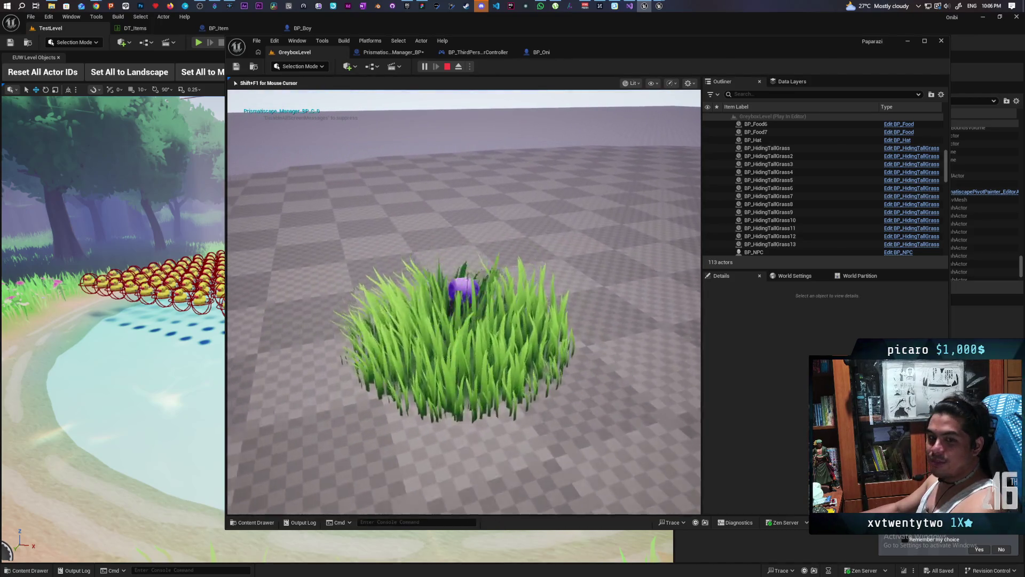
key(s)
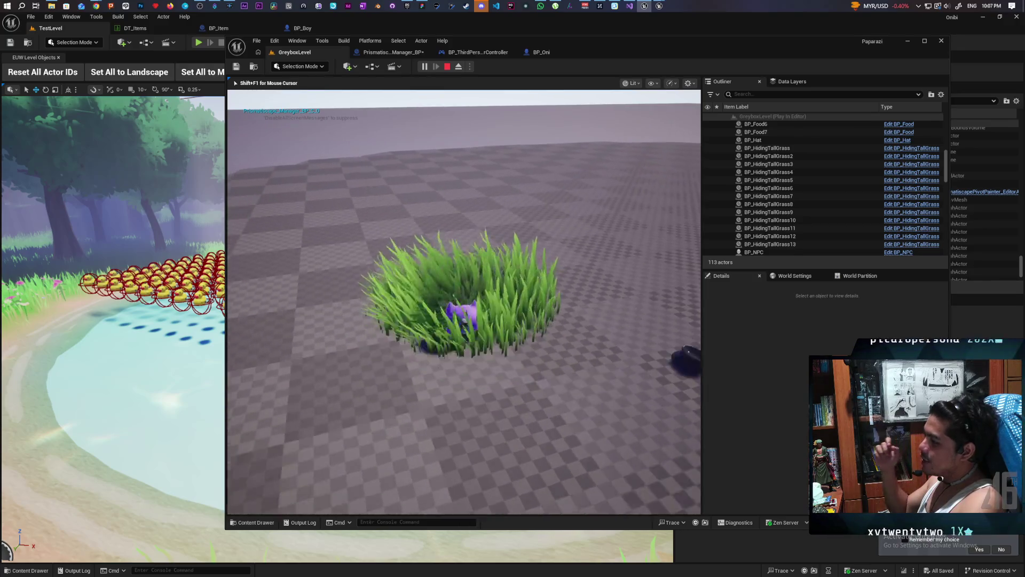
key(Escape)
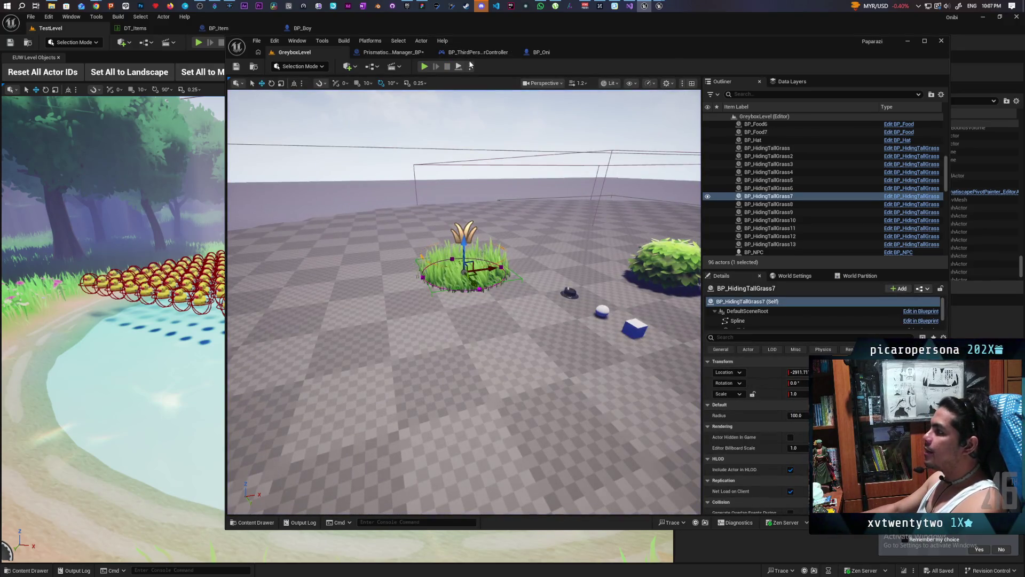
Choose a different net mode and run a quick play test walking into the grass
click(469, 67)
mouse_move(534, 227)
click(603, 229)
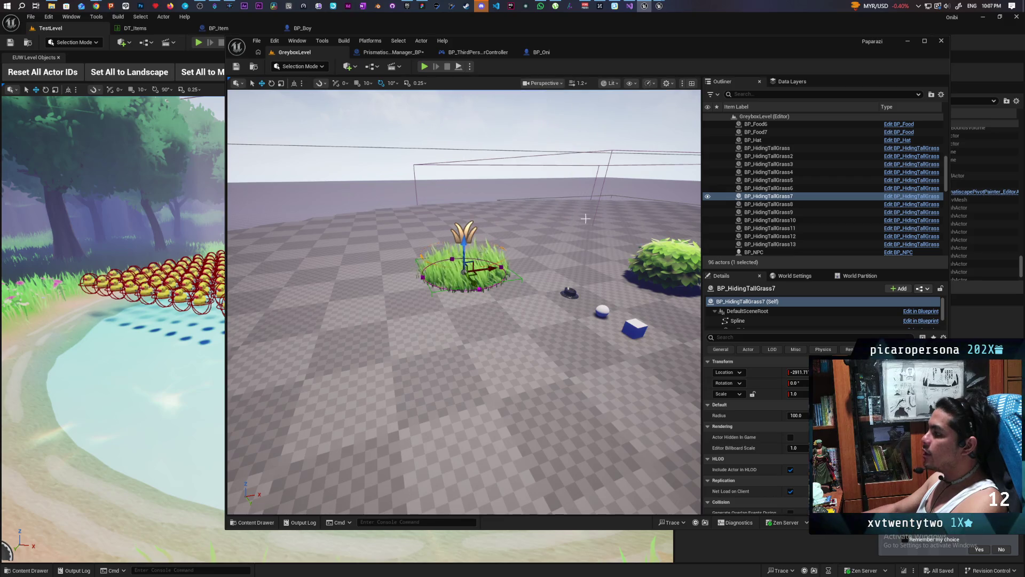
click(427, 67)
key(w)
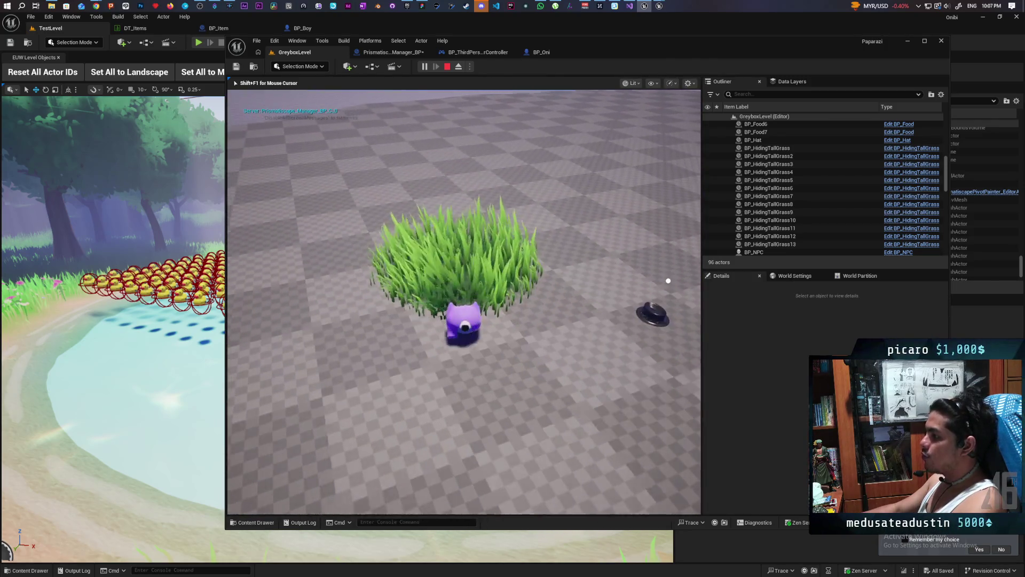
key(Escape)
Set Number of Players to 2 and start a two-player session from GreyboxLevel
click(470, 66)
click(548, 219)
text(2)
click(585, 55)
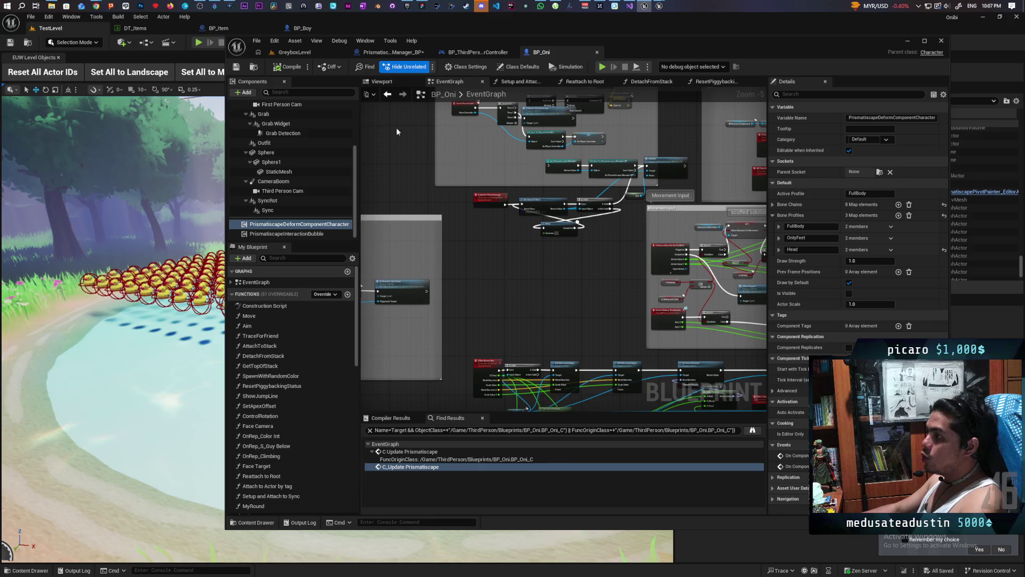
click(318, 55)
click(424, 67)
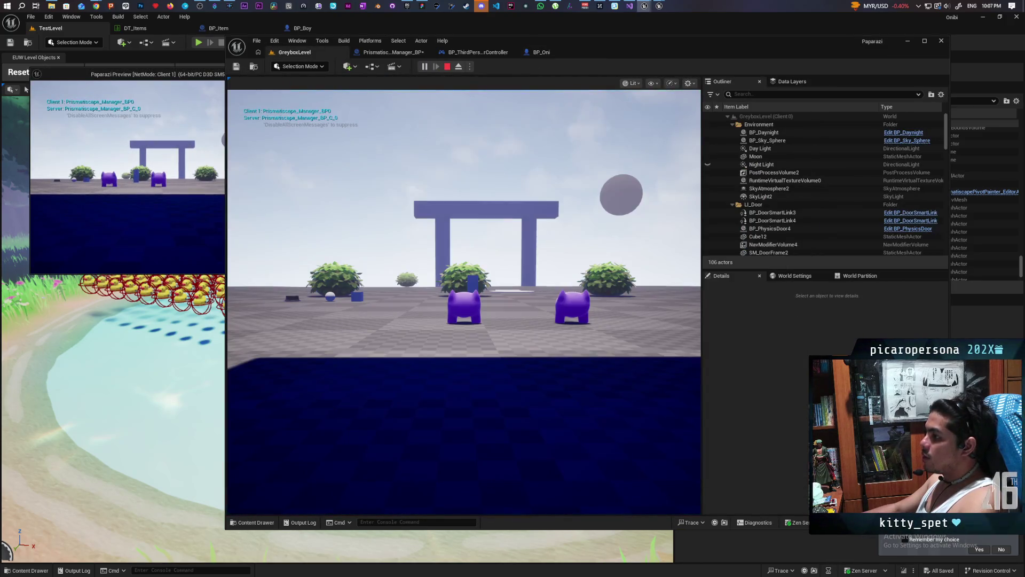
Walk the server character into the grass and back out of it
key(w)
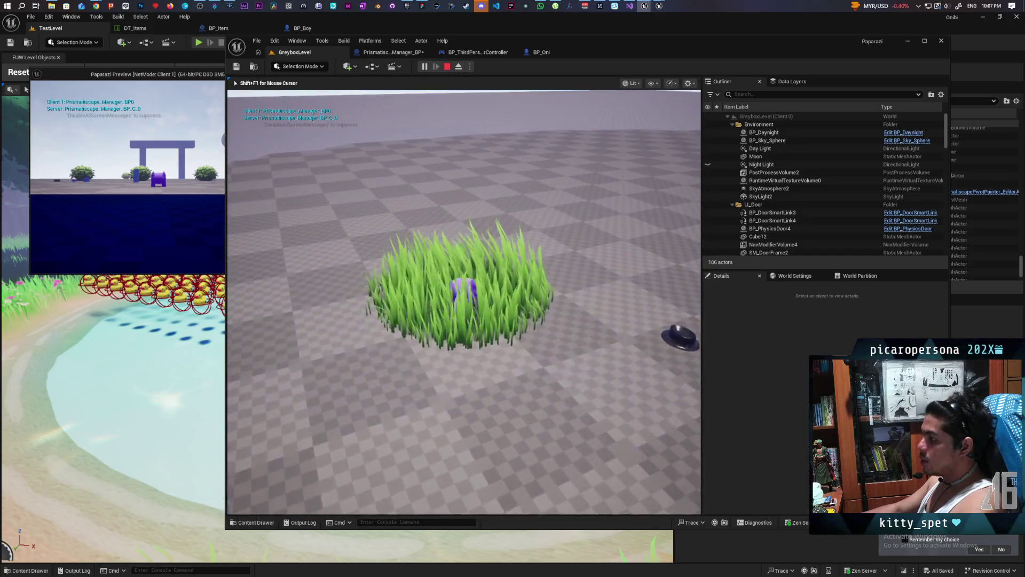
key(w)
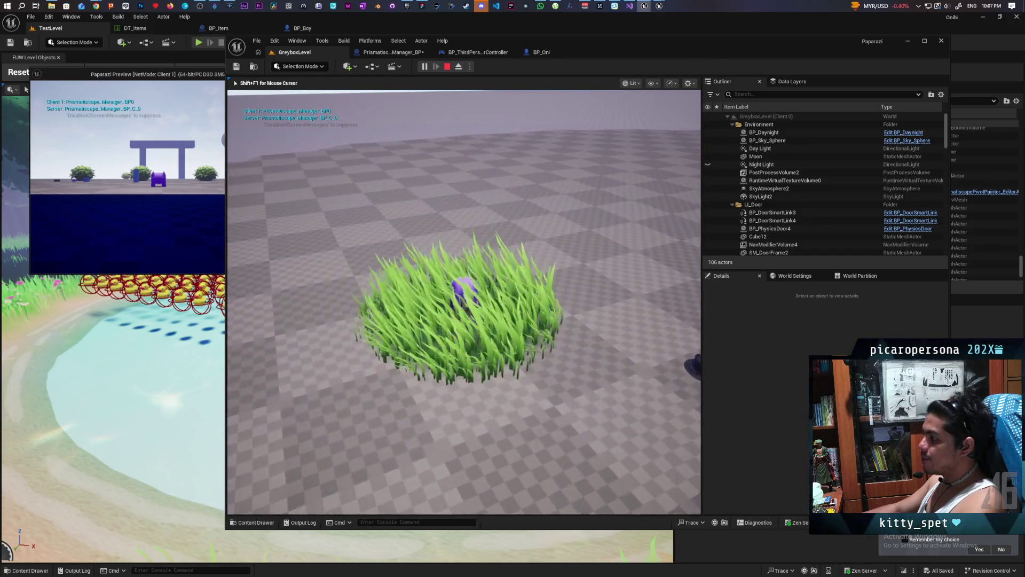
key(s)
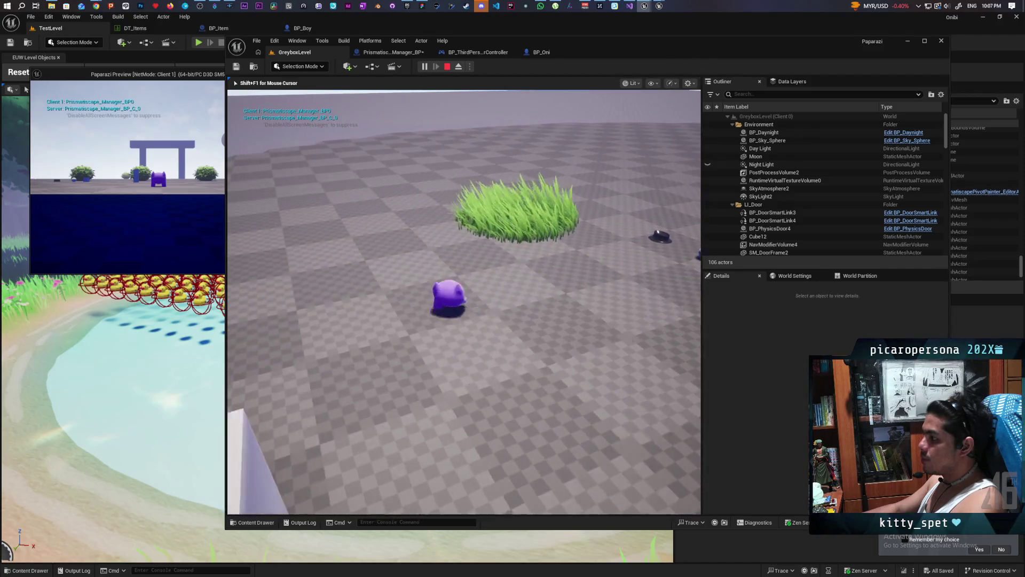
Move the client character forward, left, back and right around the grass, then stop the session
key(w)
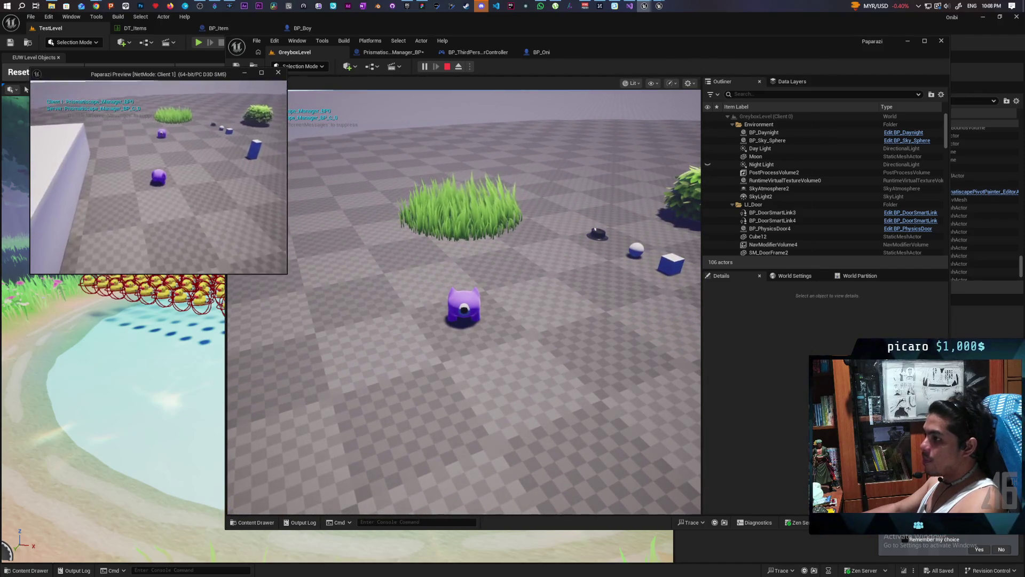
key(w)
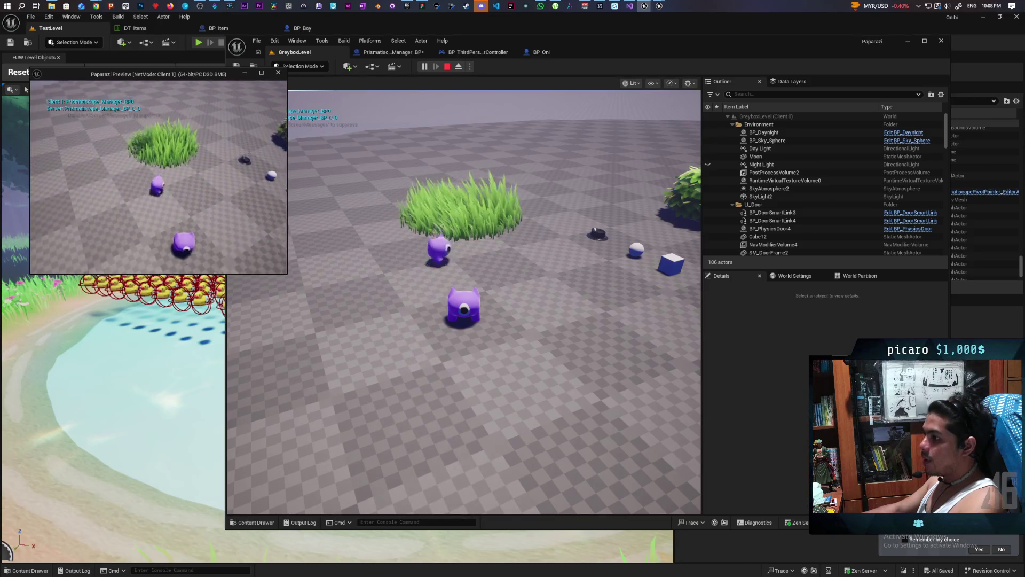
key(a)
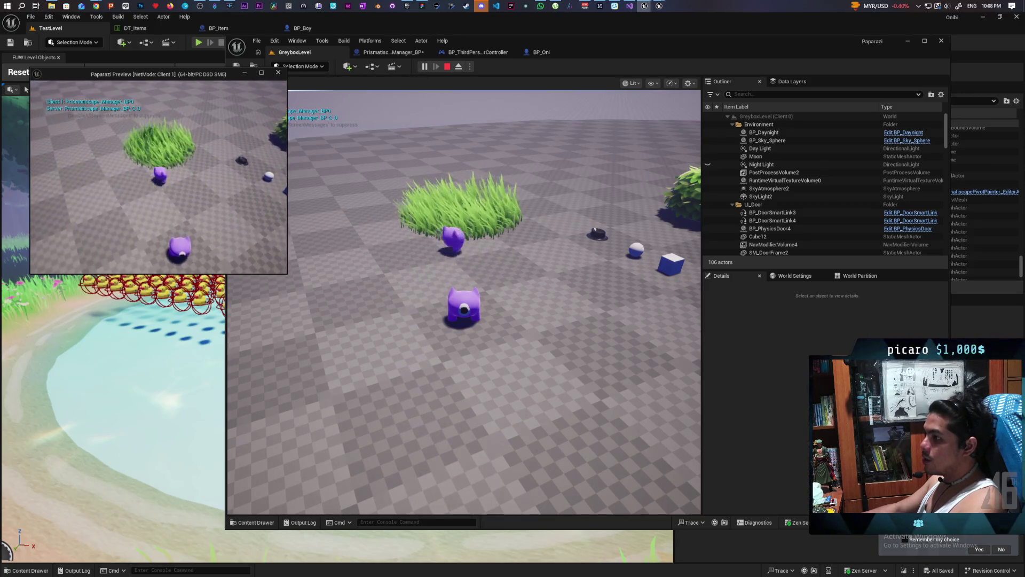
key(s)
key(w)
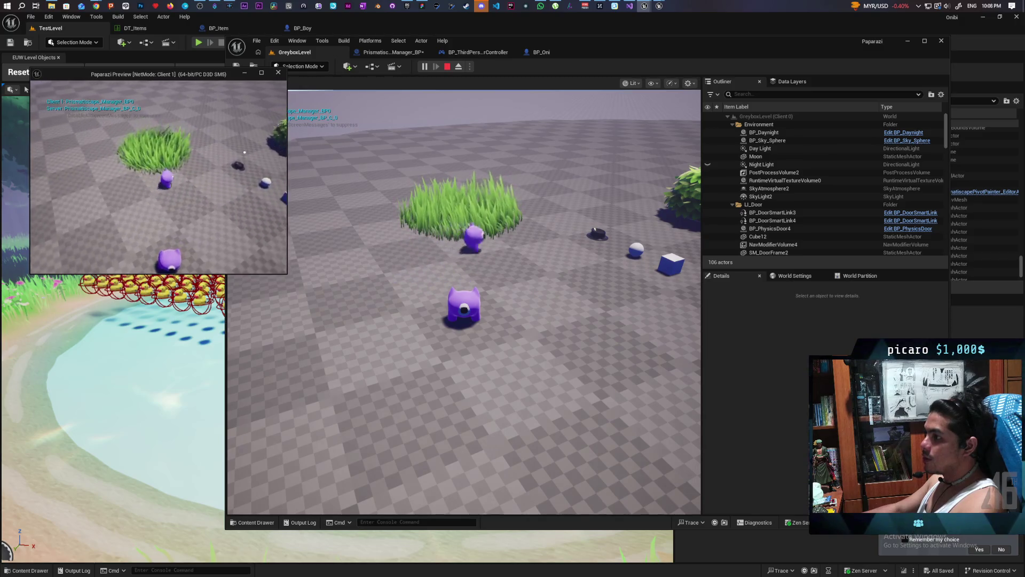
key(d)
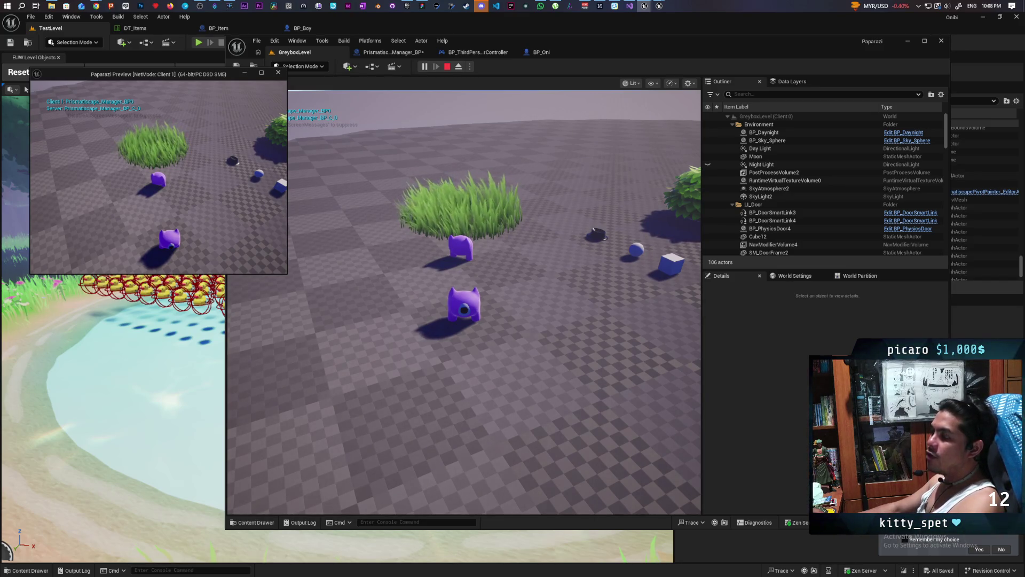
key(Escape)
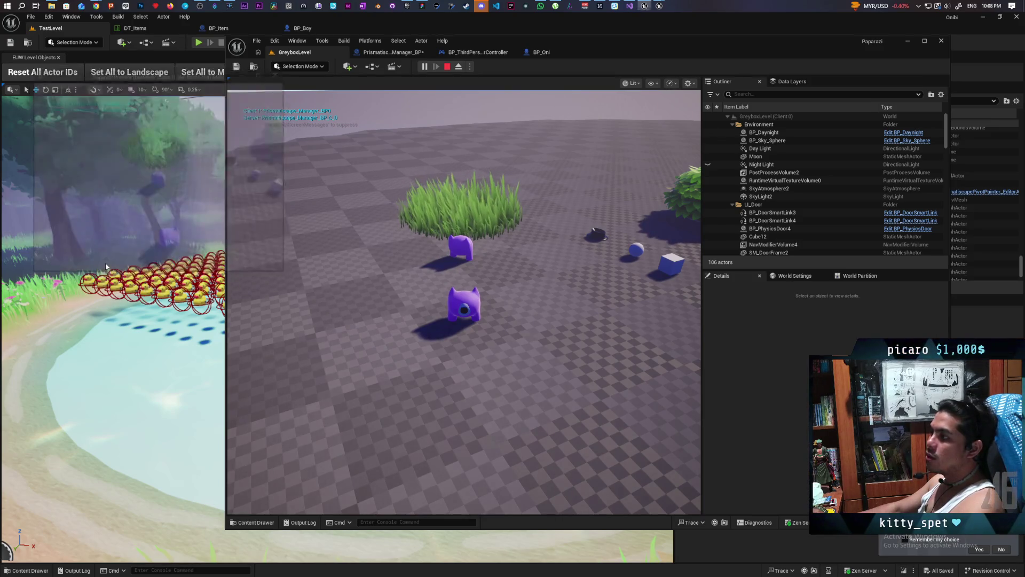
In Prismatiscape_Manager_BP, filter the Niagara component's properties by 'i', then clear the filter
click(392, 54)
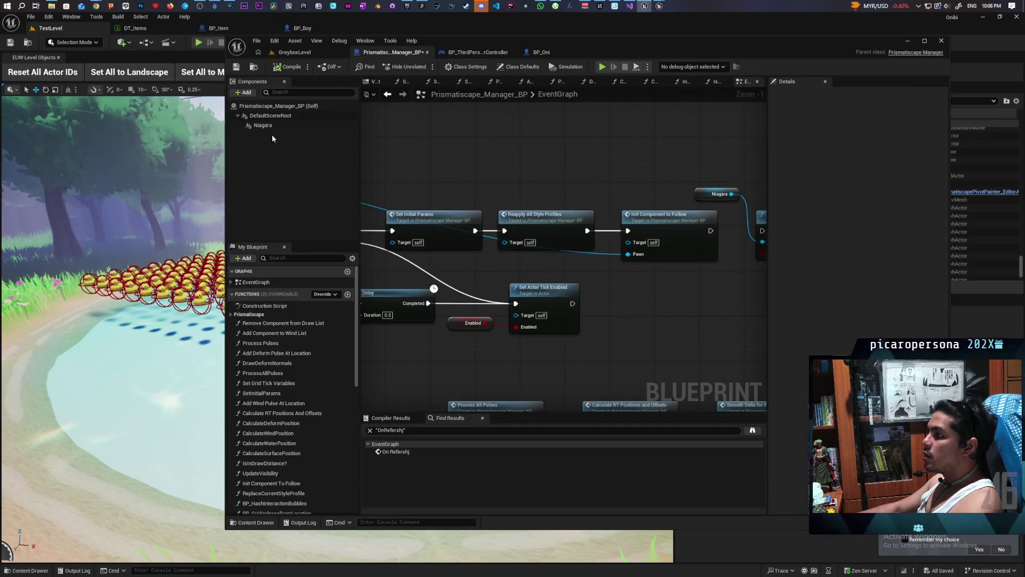
click(806, 94)
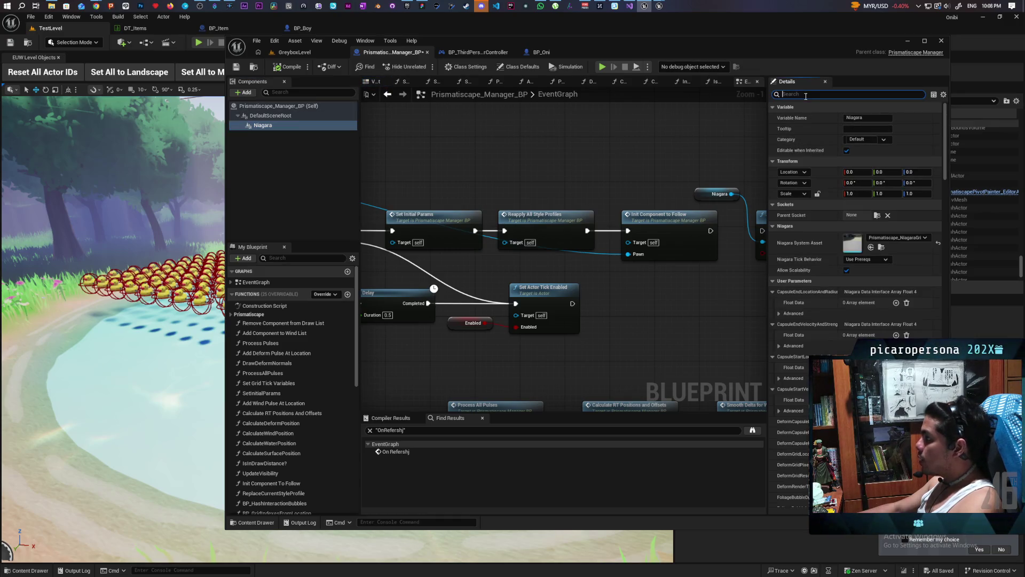
text(repli)
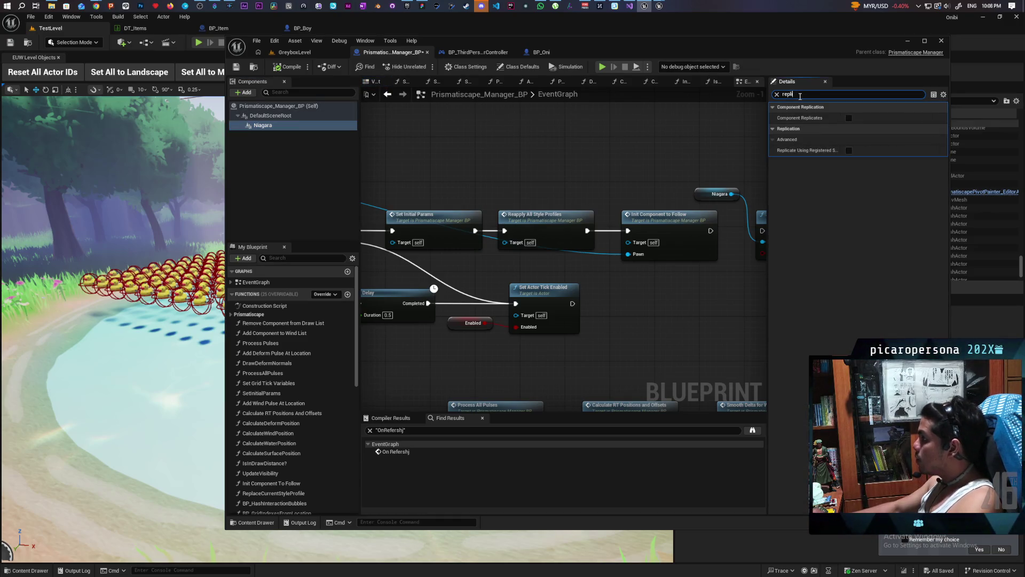
click(776, 95)
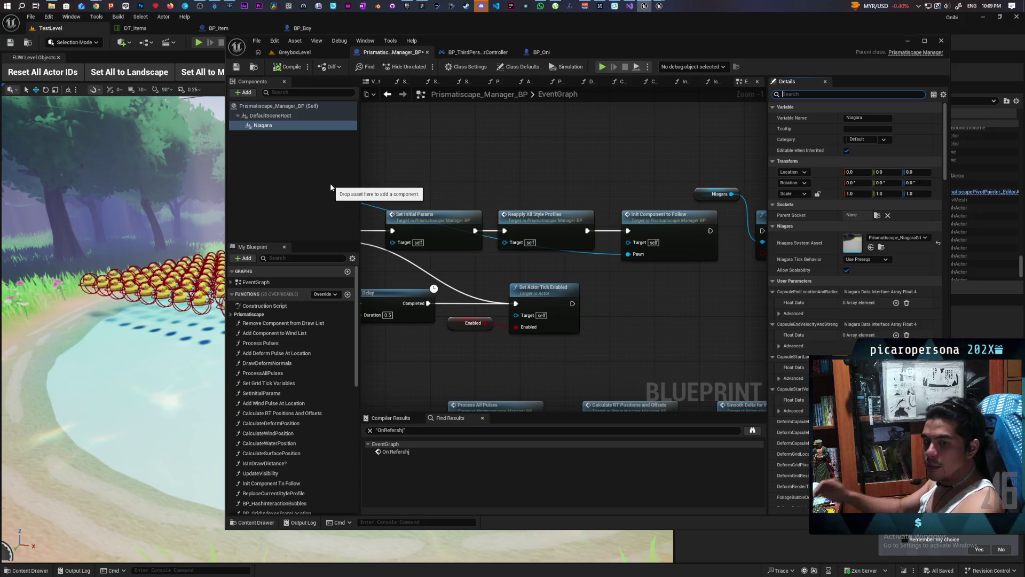
Review the Activate, Reinitialize System, Set Initial Params and Delay nodes, then return to GreyboxLevel
scroll(559, 159, down, 1)
scroll(559, 158, down, 1)
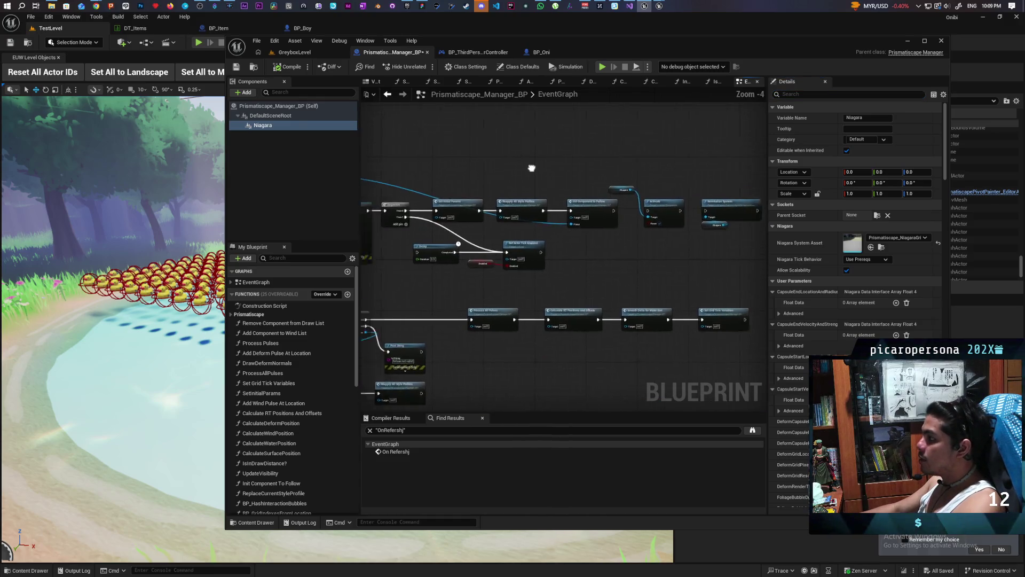
mouse_move(649, 179)
mouse_down()
mouse_move(575, 204)
mouse_move(613, 223)
mouse_up()
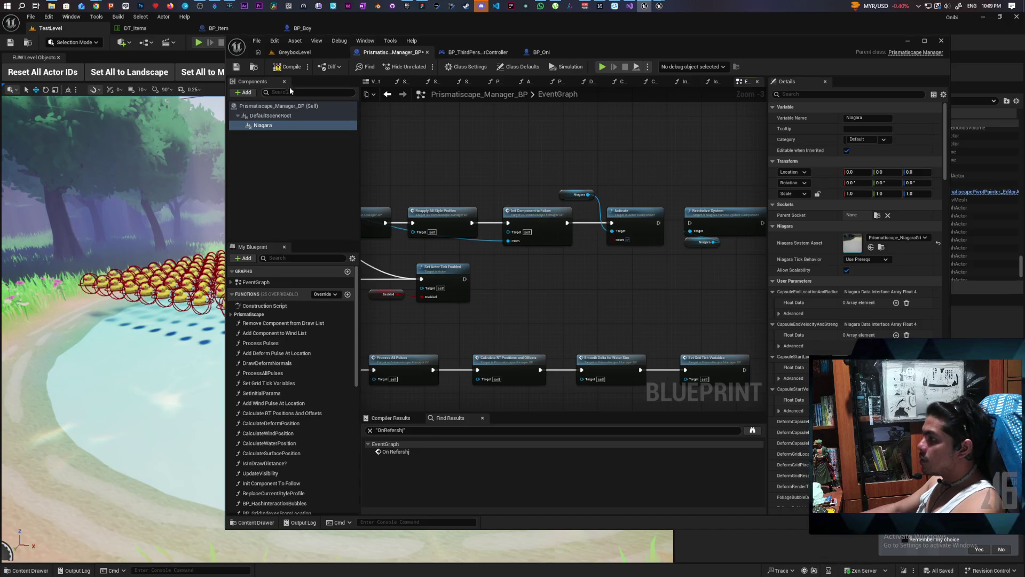
drag(501, 195, 574, 187)
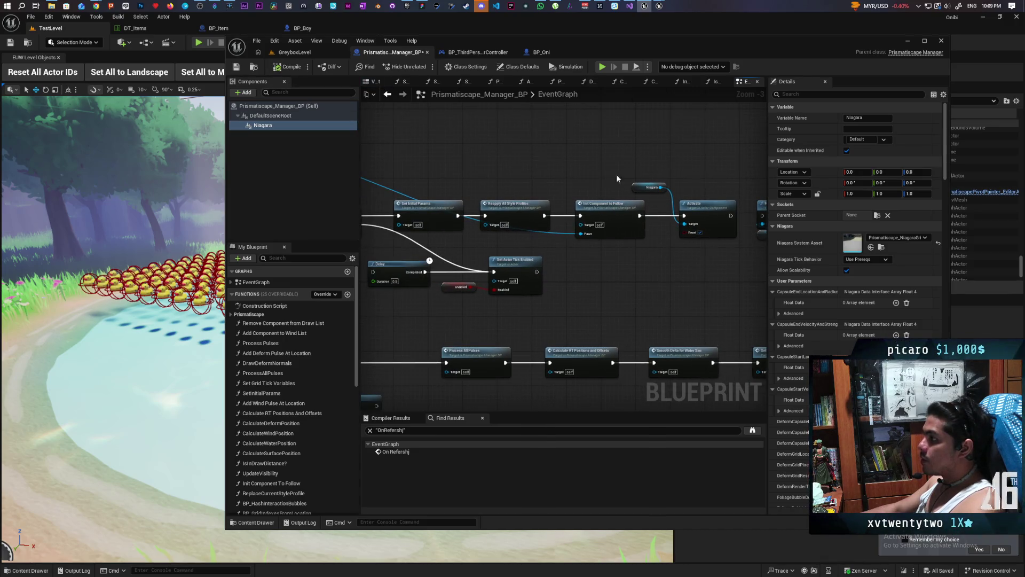
click(294, 51)
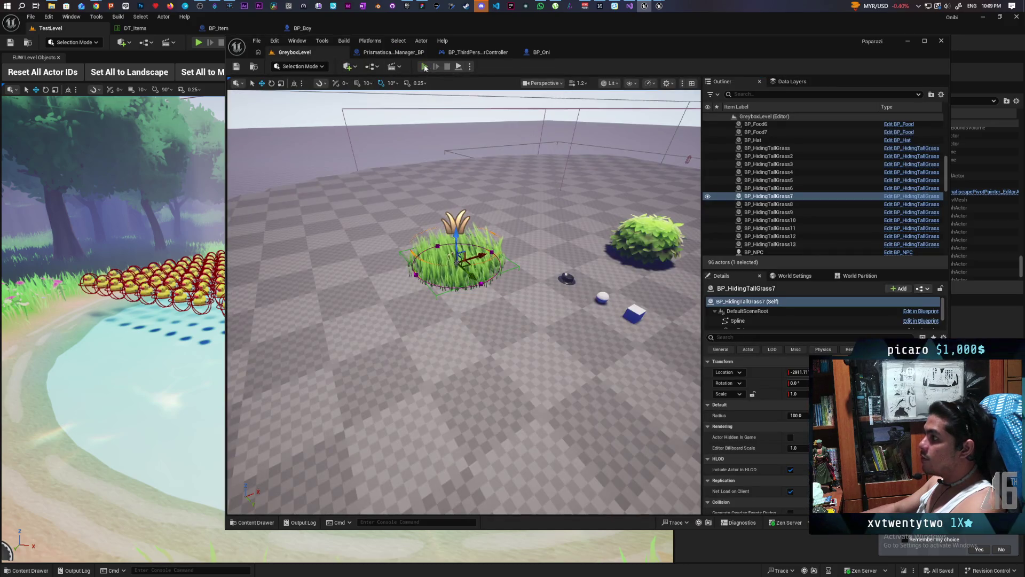
Start a multiplayer play test and walk the server character toward the grass
click(425, 66)
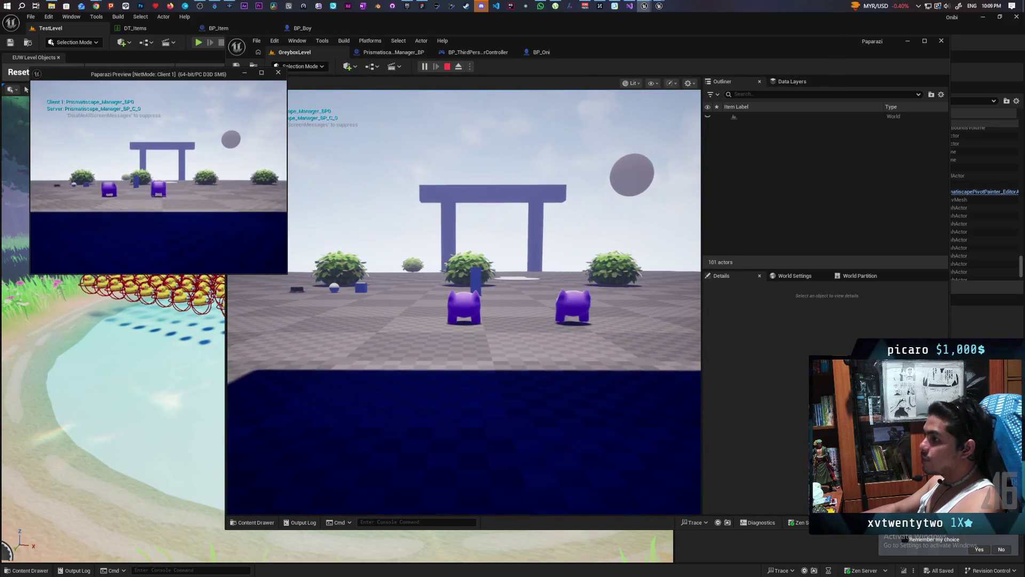
key(alt+Tab)
click(324, 185)
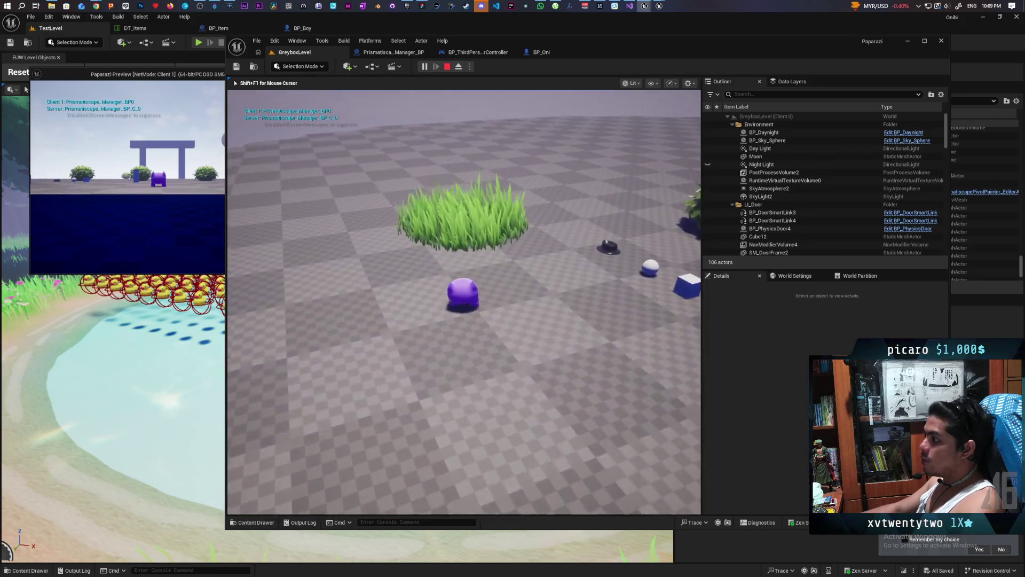
key(w)
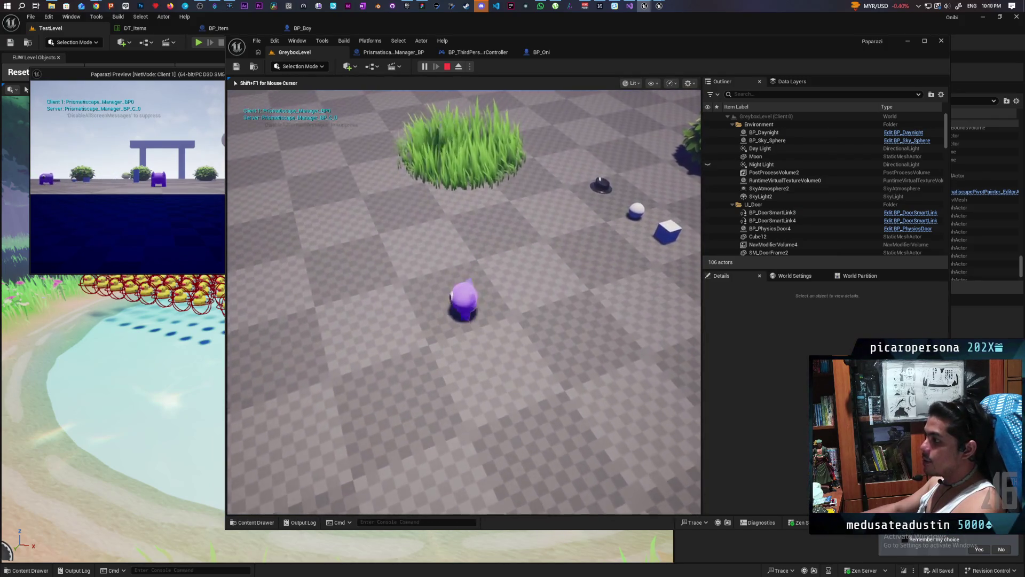
key(shift+F1)
As the client, walk past the server character into the grass and through it to test bending
click(133, 214)
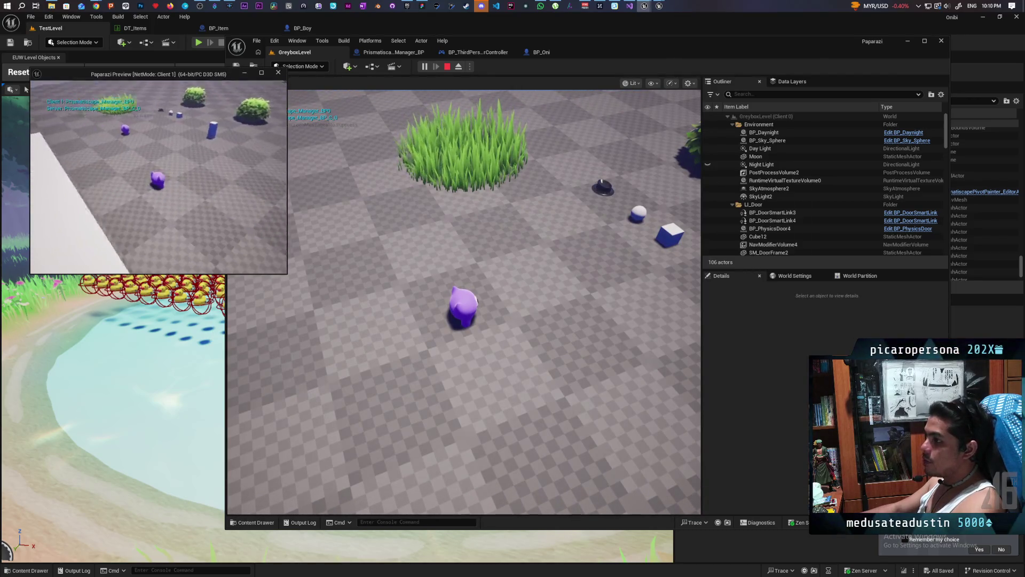
key(w)
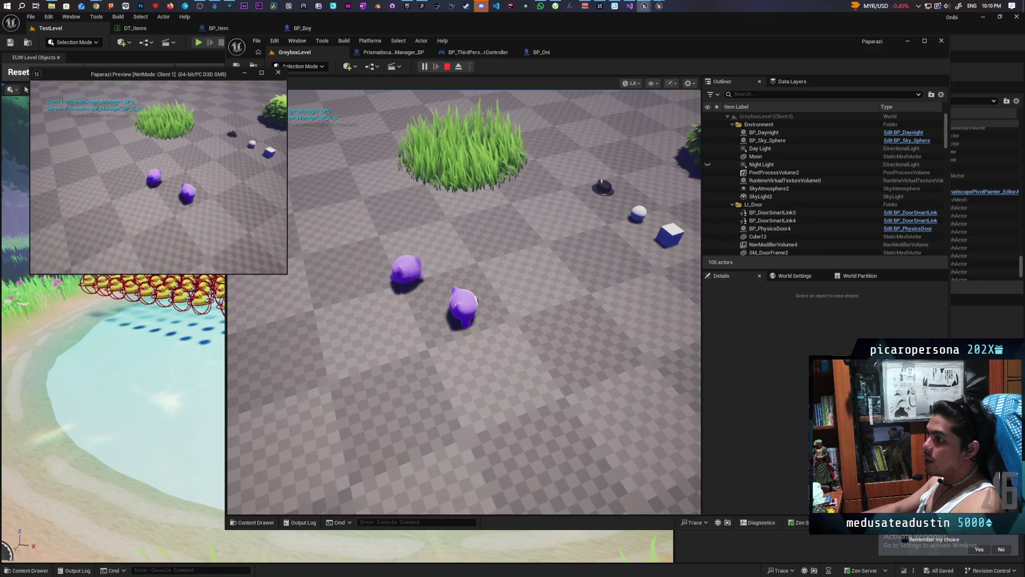
key(w)
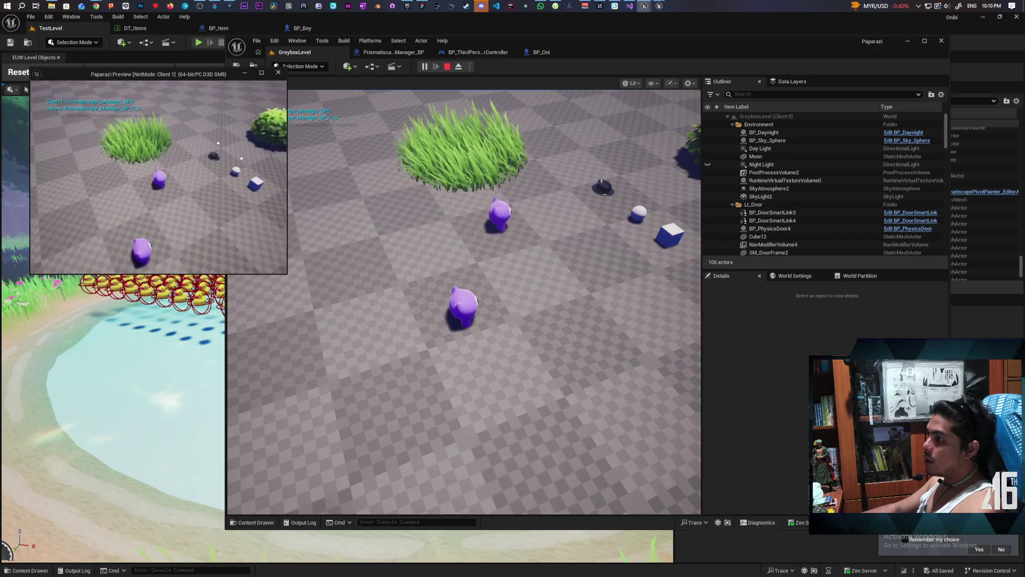
key(s)
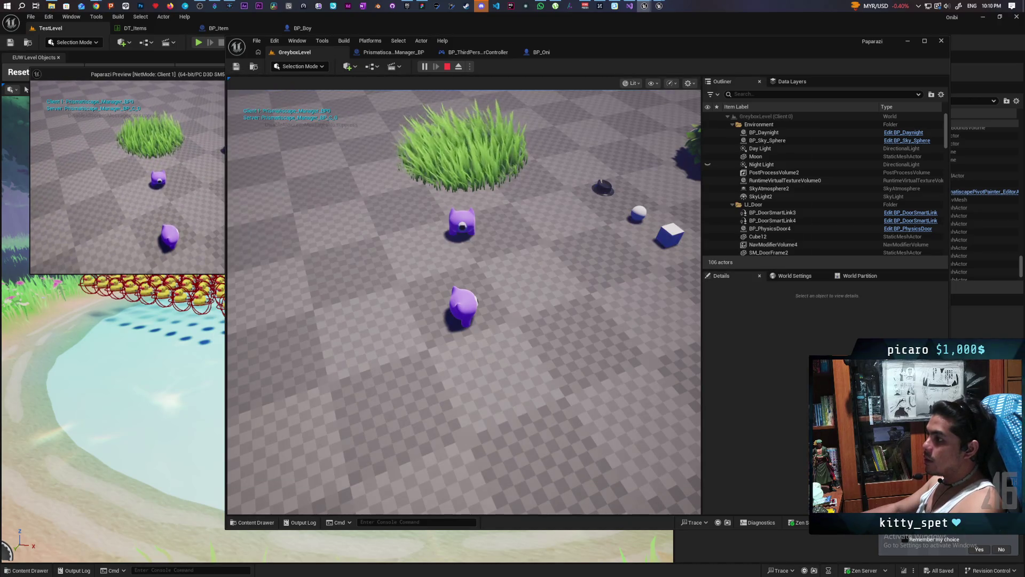
key(w)
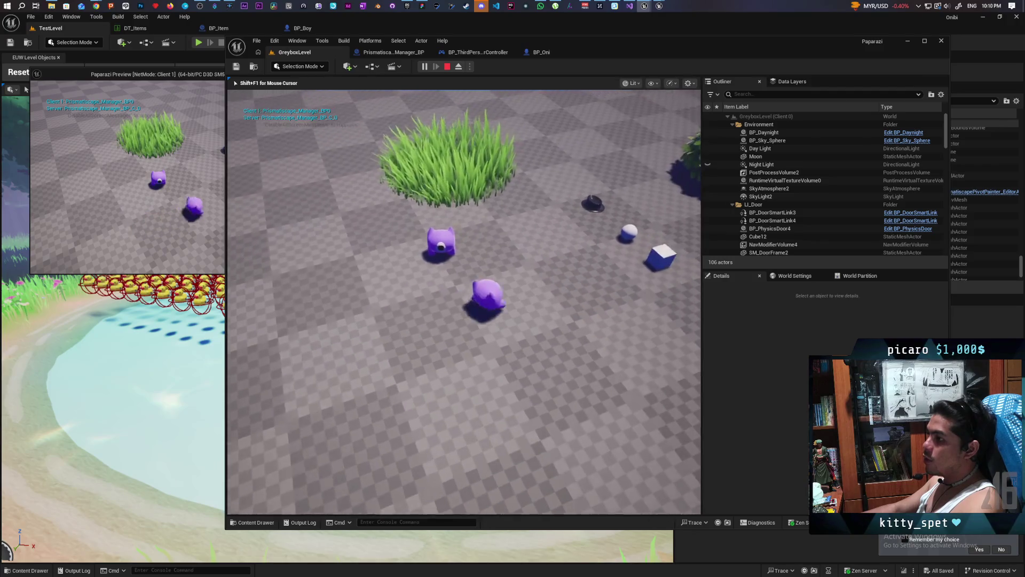
key(w)
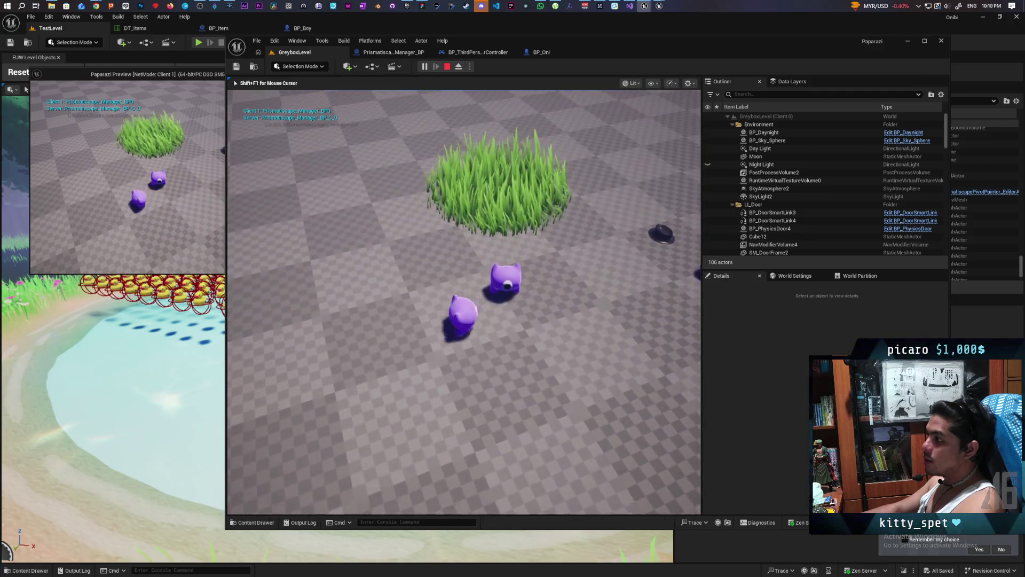
key(d)
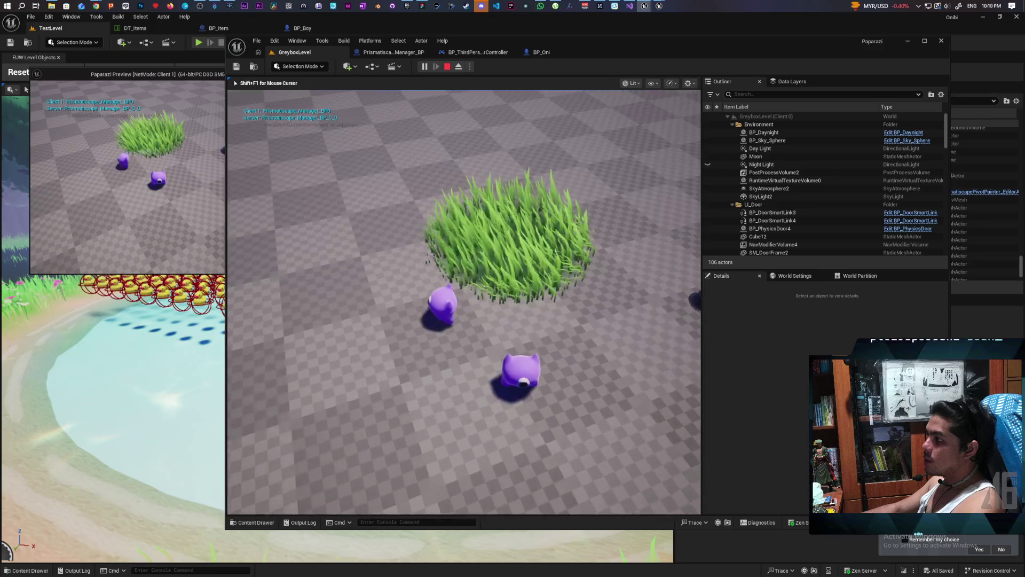
key(w)
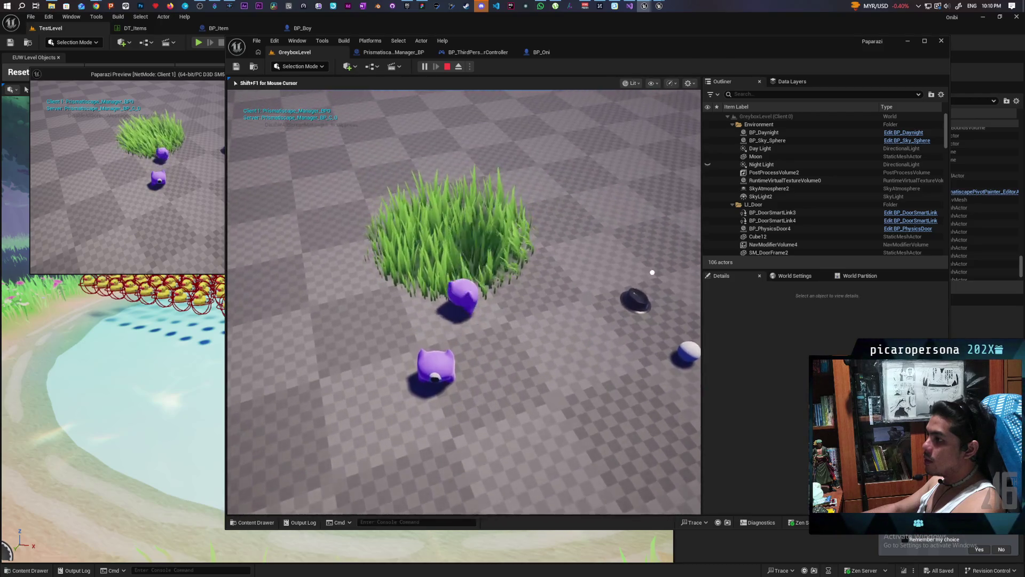
key(w)
key(a)
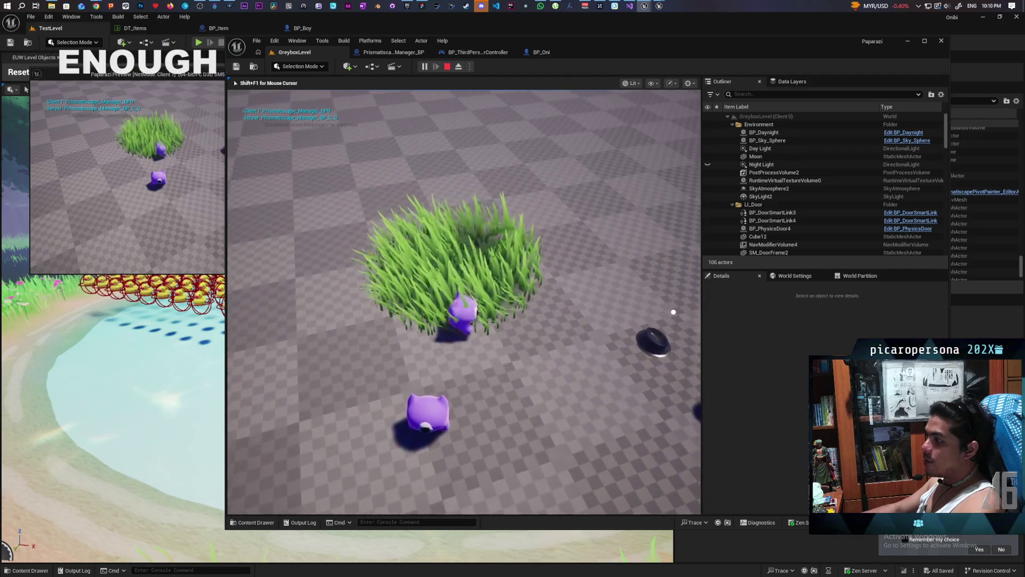
key(d)
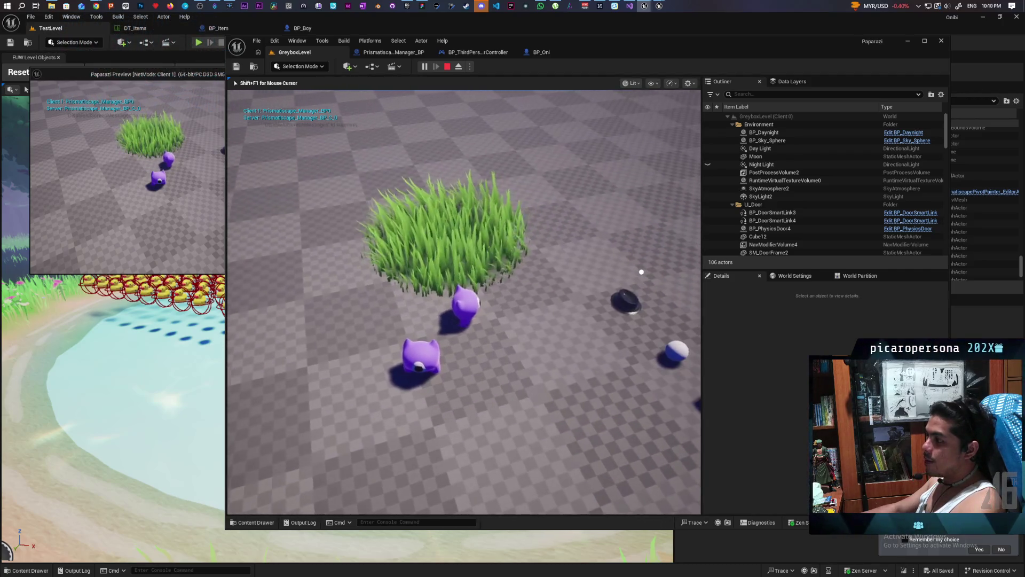
Walk past the pillars into the larger tall grass patches and look across the field
key(d)
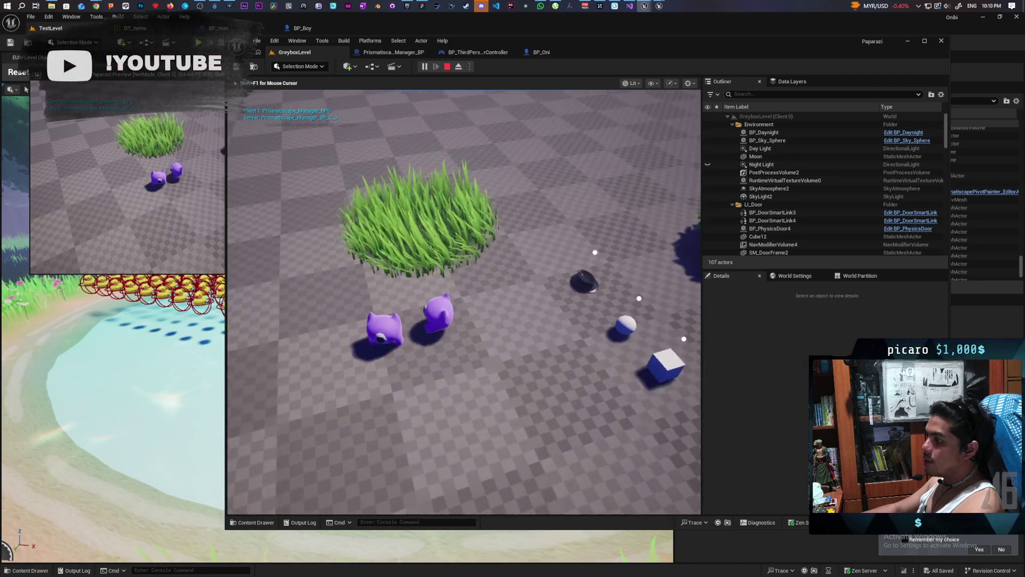
key(a)
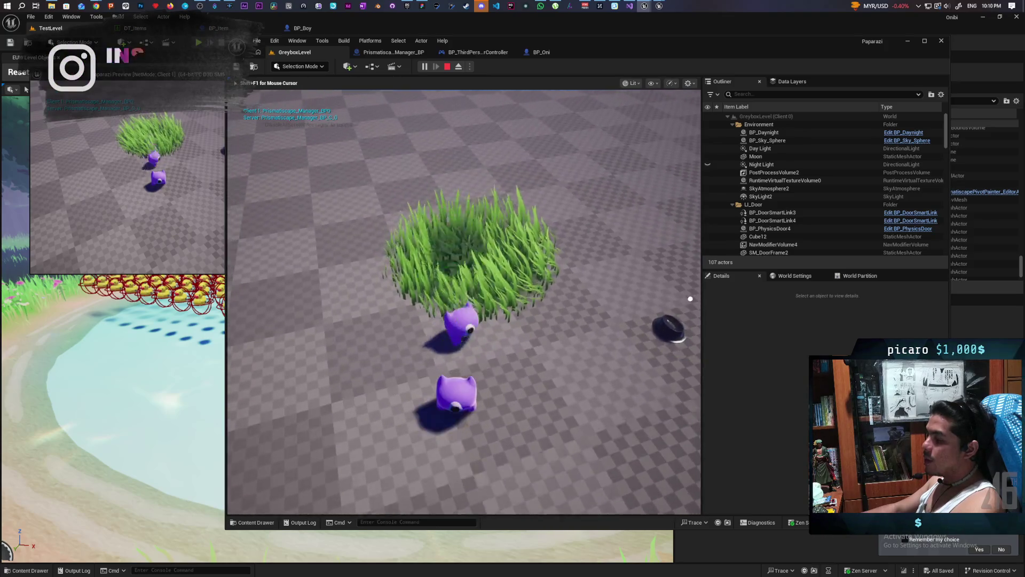
key(w)
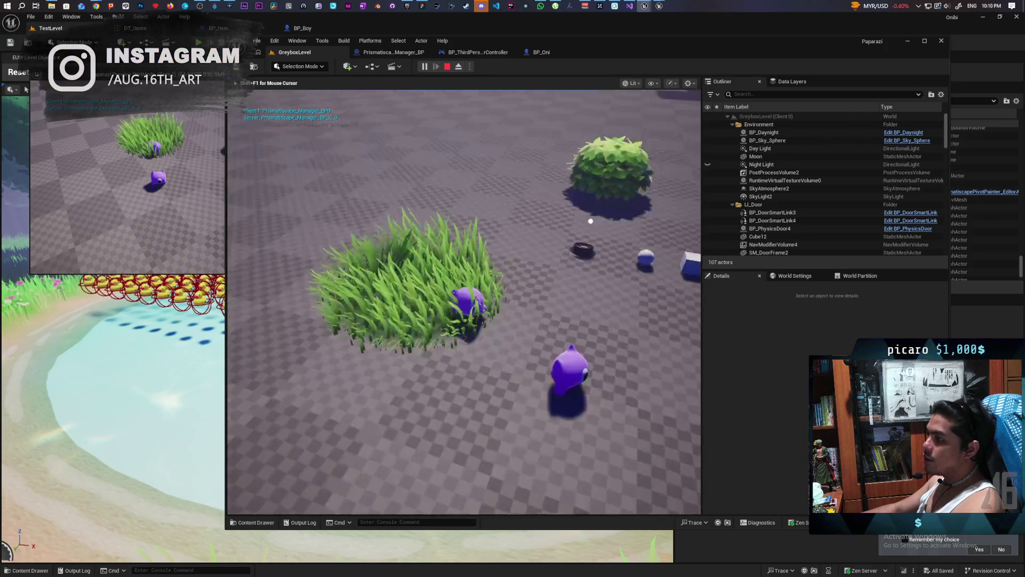
key(w)
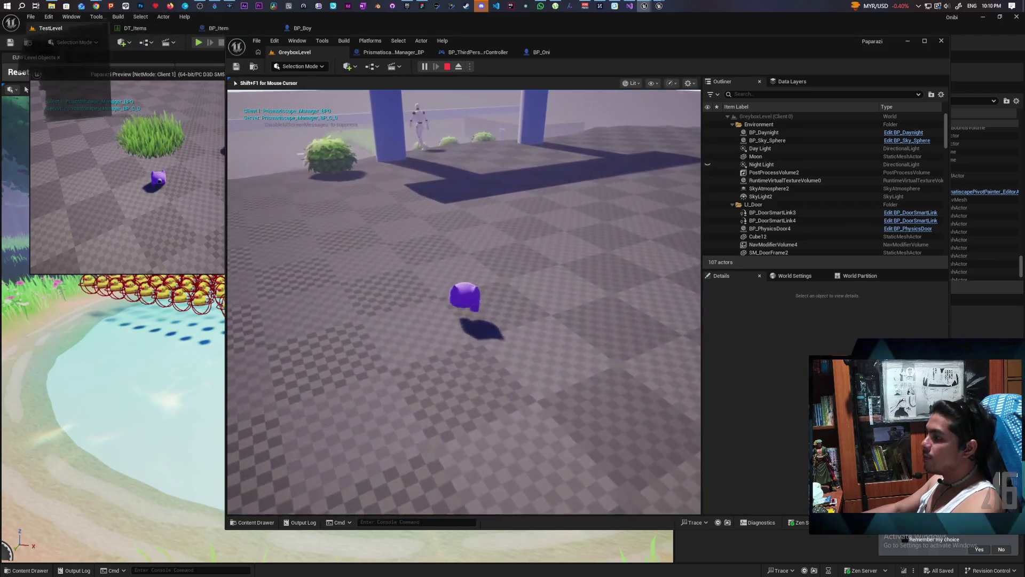
key(w)
key(w)
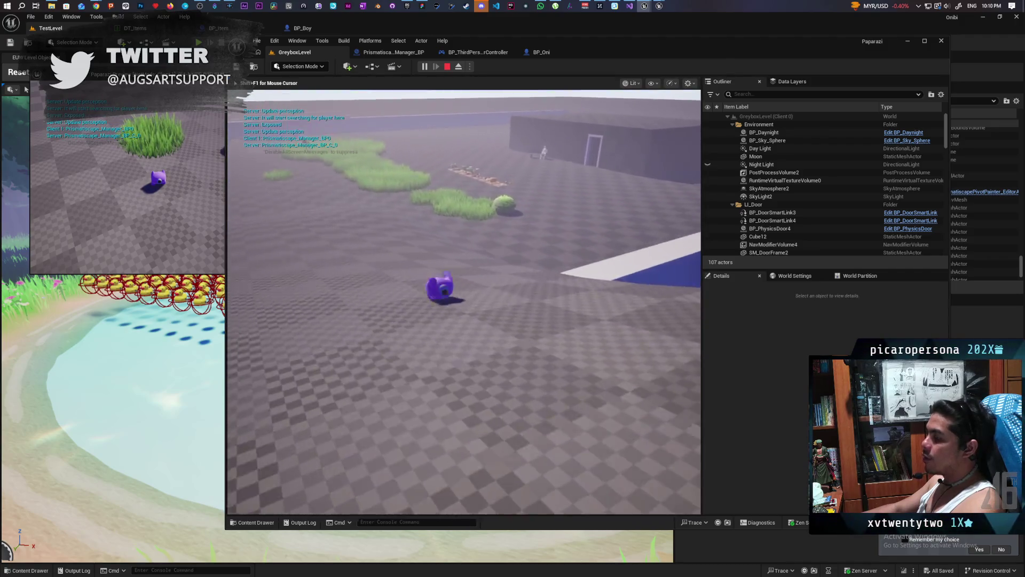
key(w)
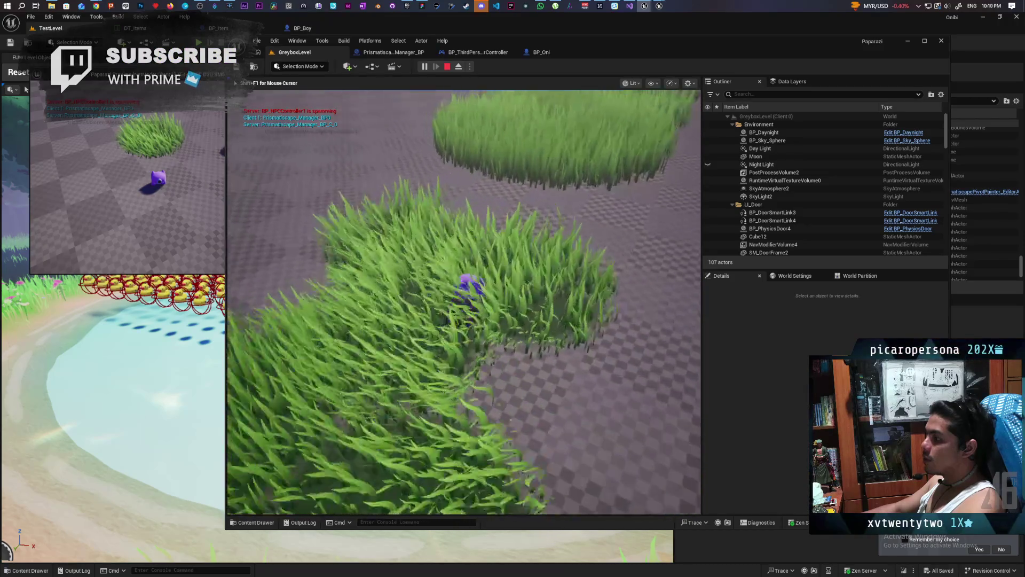
key(w)
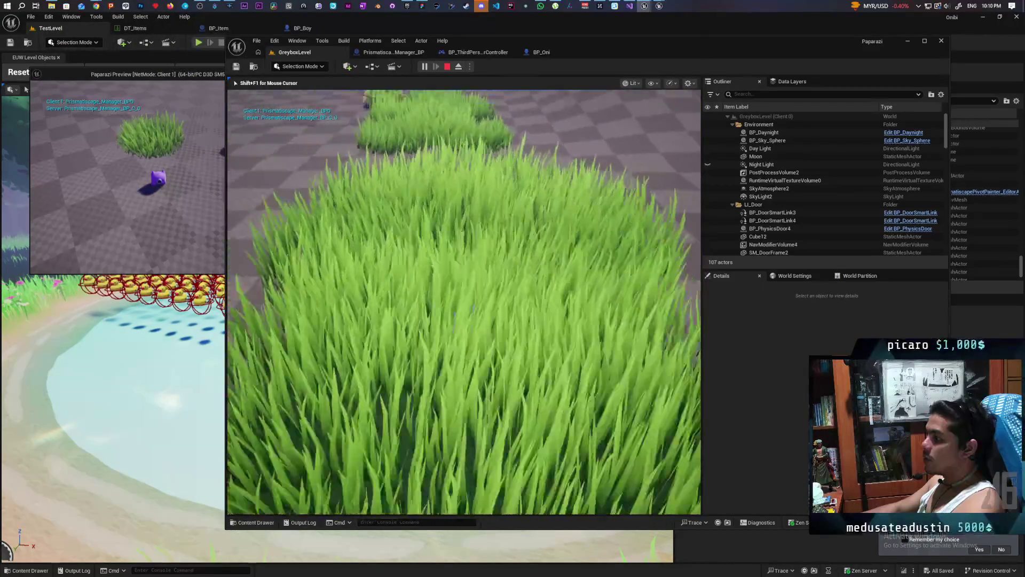
key(w)
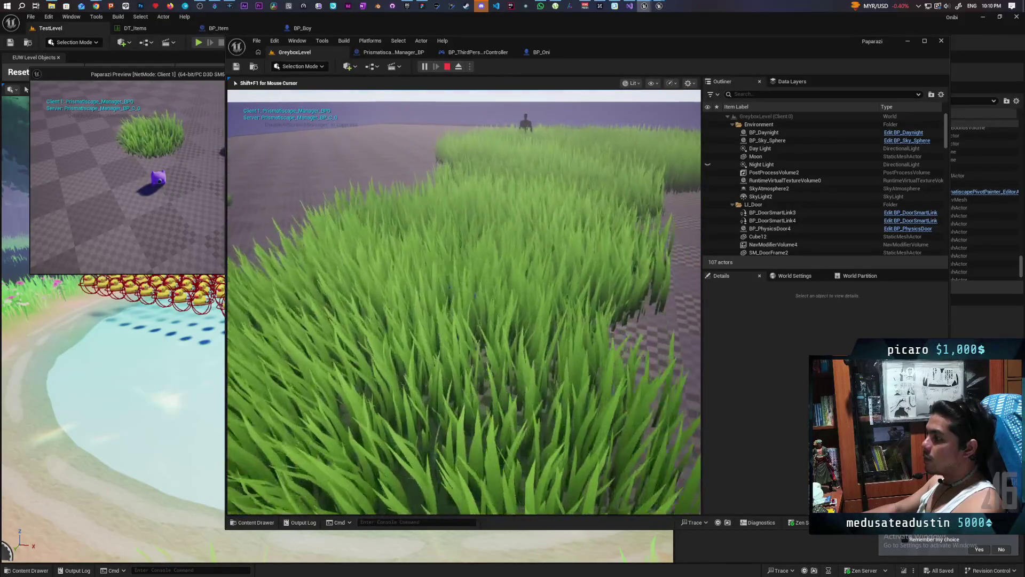
key(w)
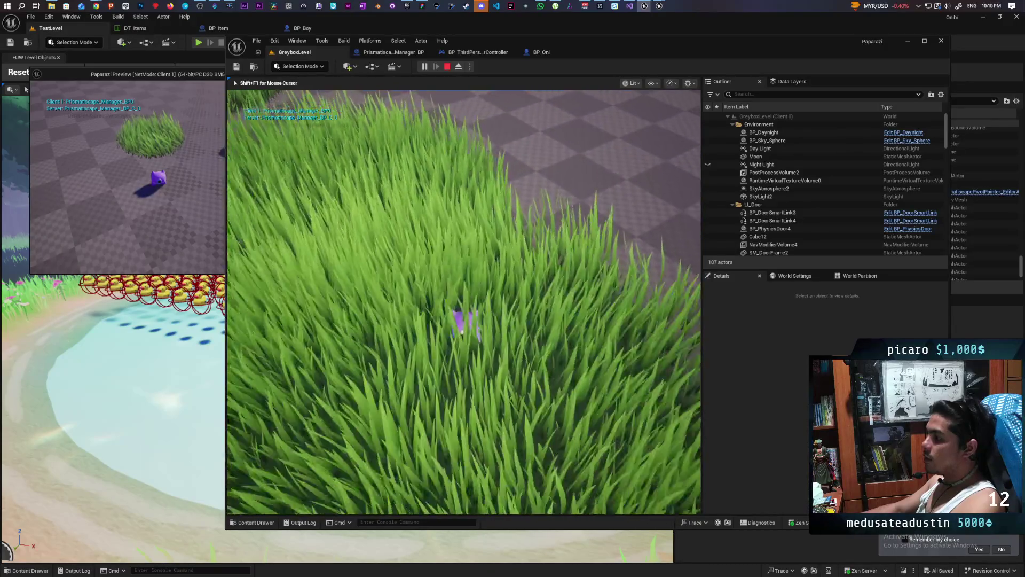
key(w)
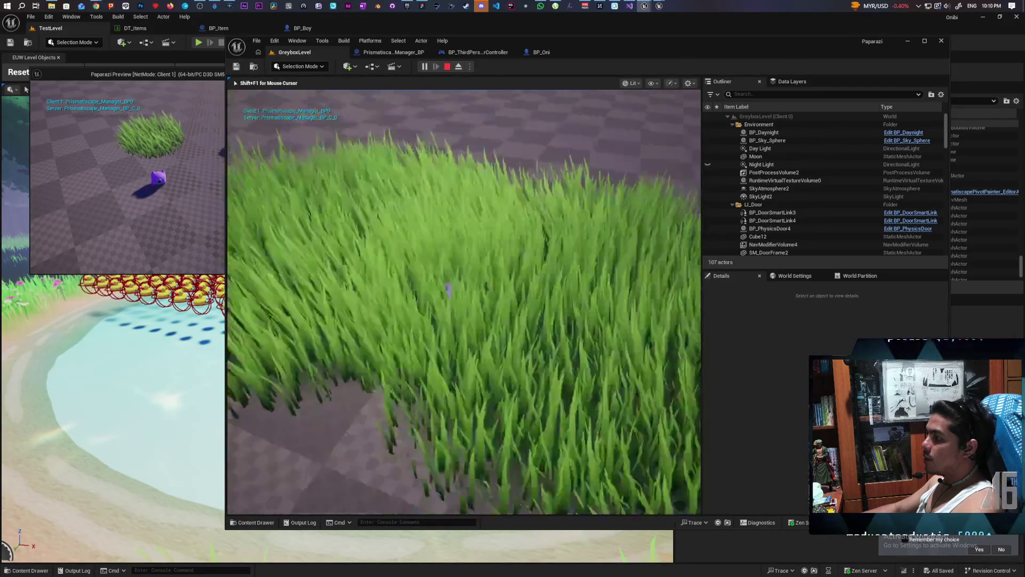
Circle the tall grass patch and walk back through it, then stop the session
key(s)
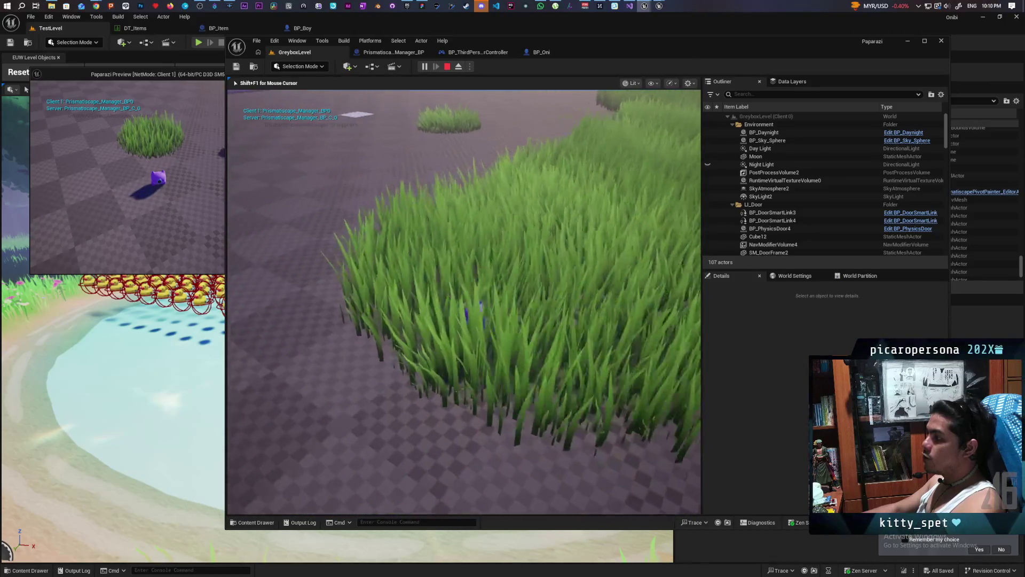
key(a)
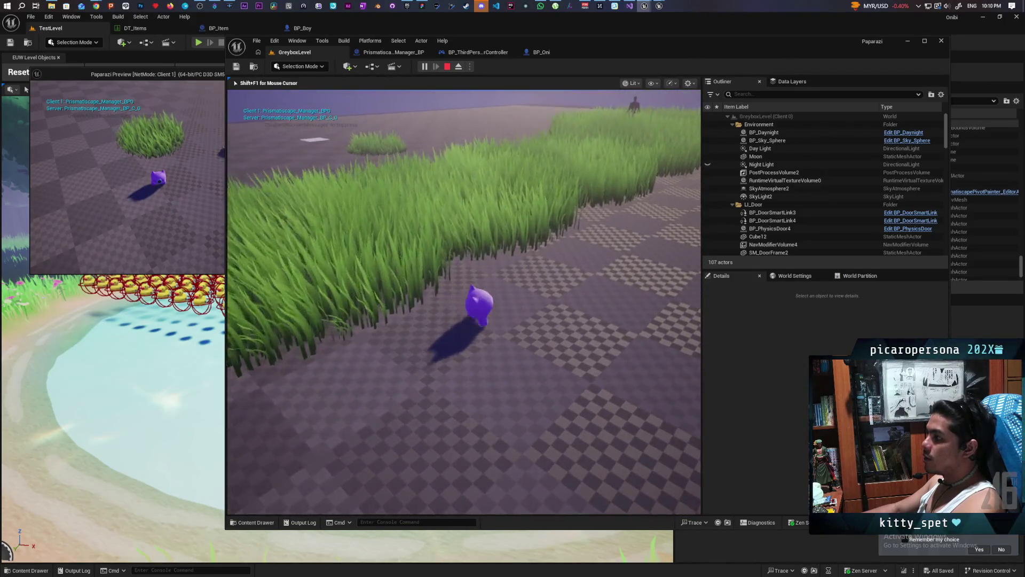
key(d)
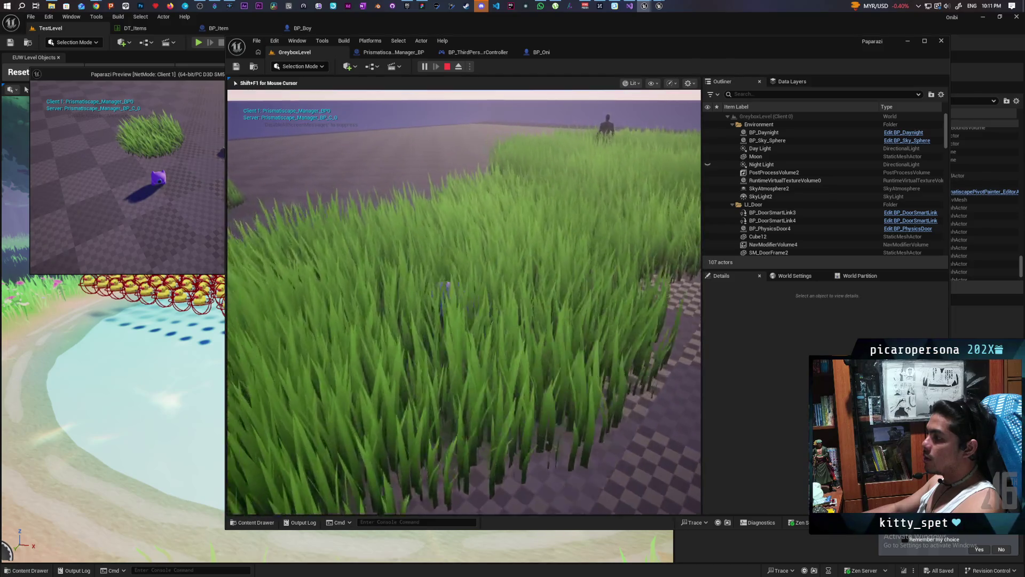
key(s)
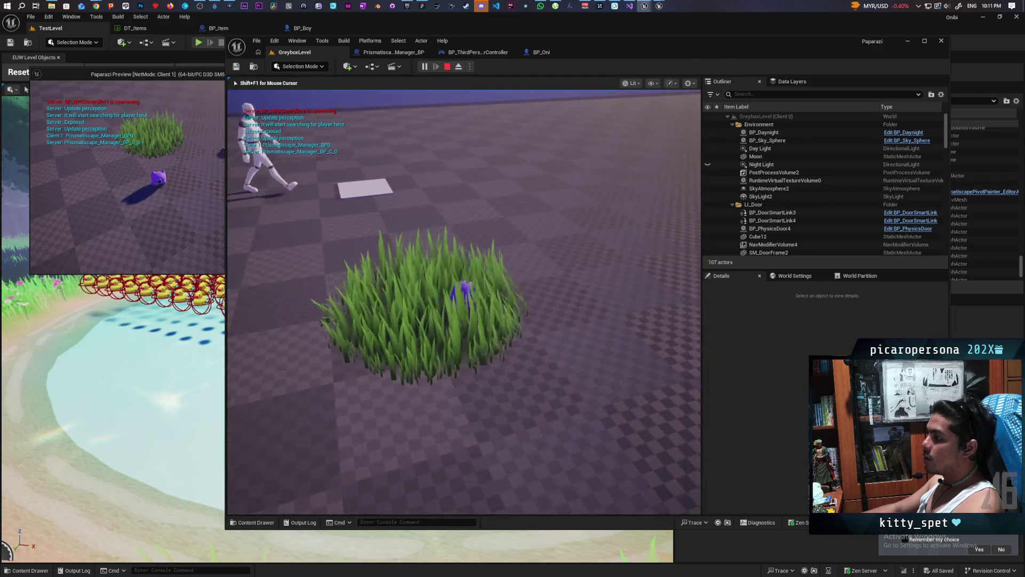
key(s)
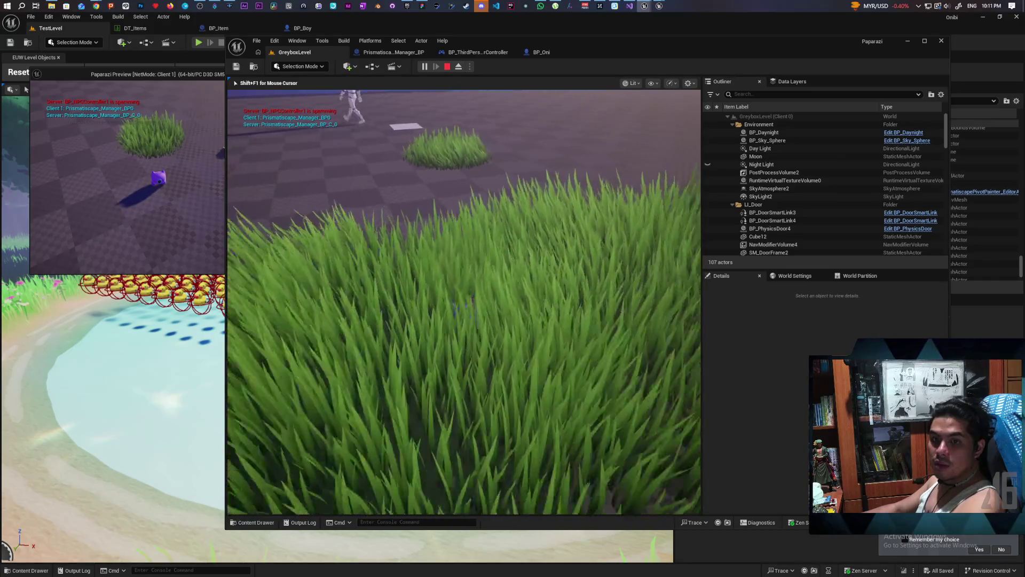
key(s)
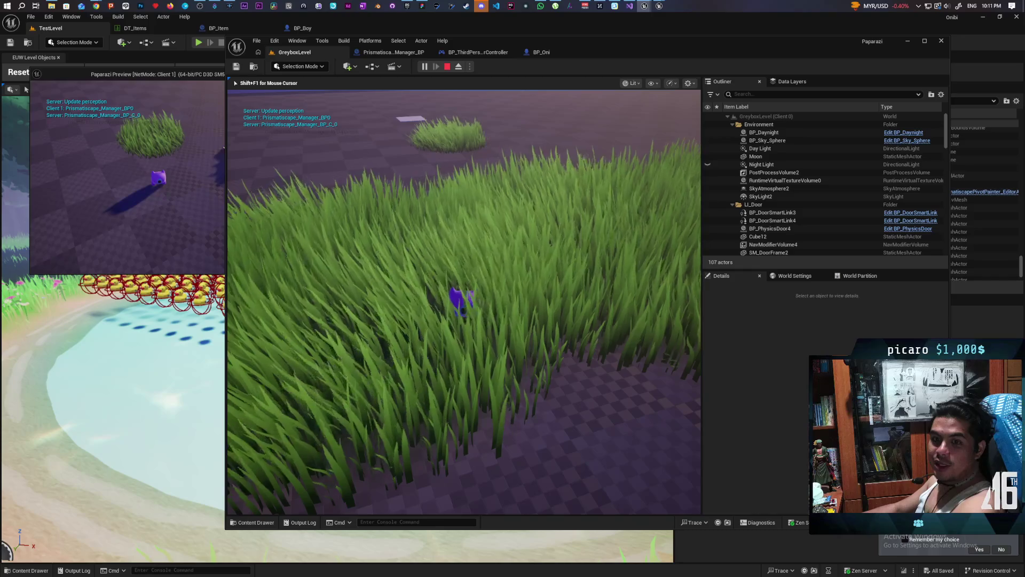
key(Escape)
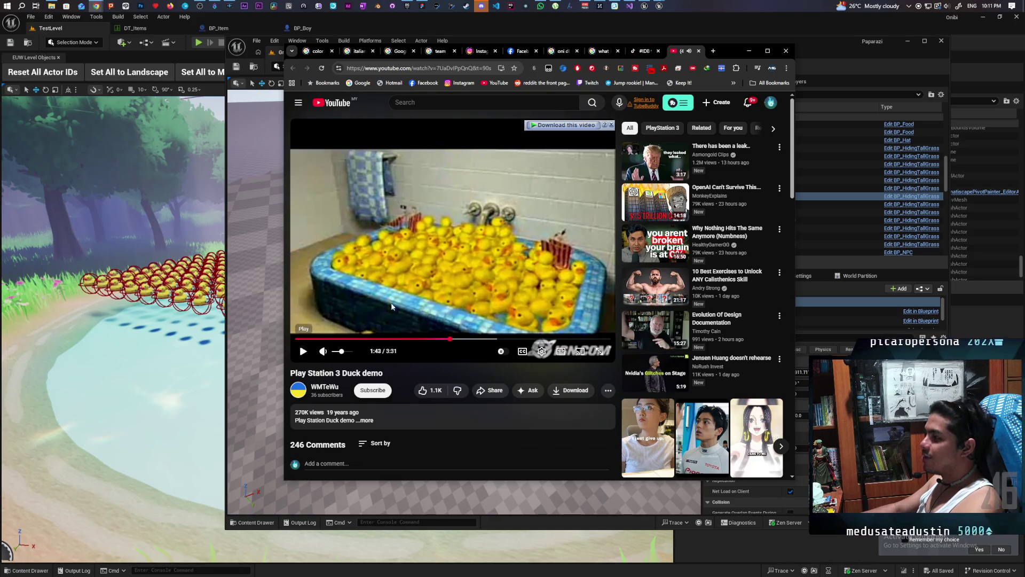
Minimize the browser showing the Duck demo video to reveal the Unreal editor
click(748, 52)
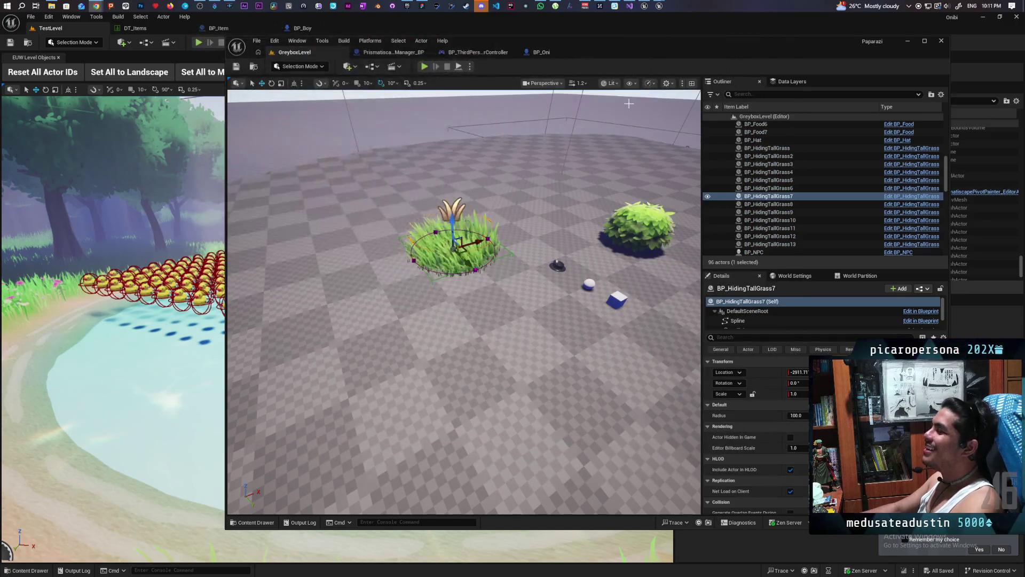
Play TestLevel with Alt+P and run through the forest past the shrine toward the duck pond
click(183, 49)
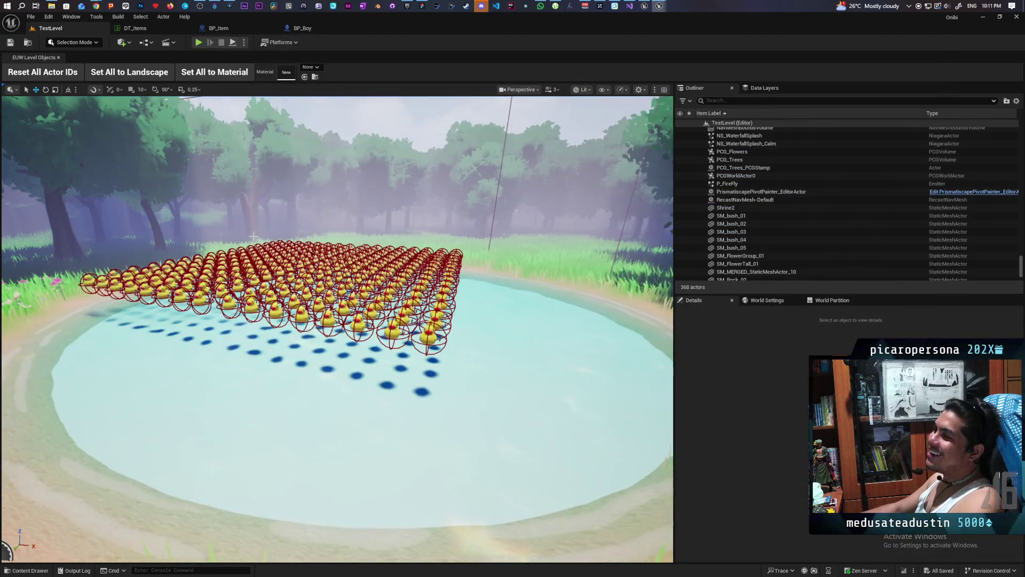
key(alt+p)
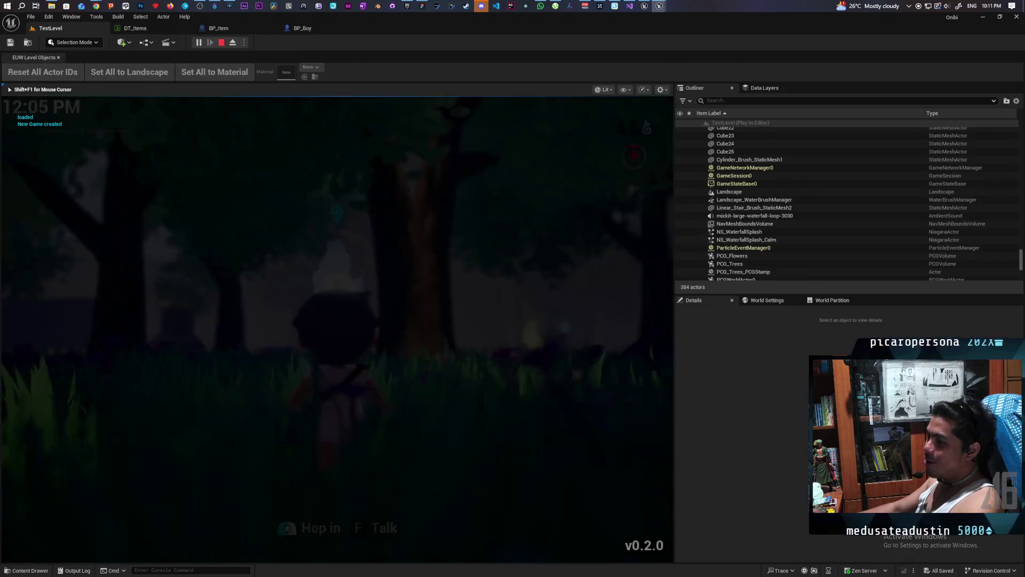
key(w)
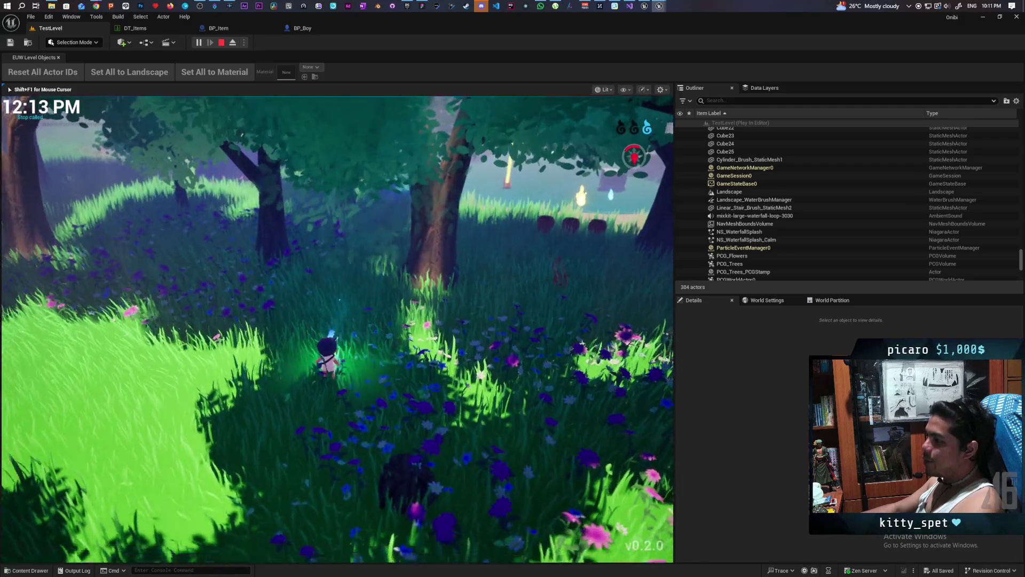
key(w)
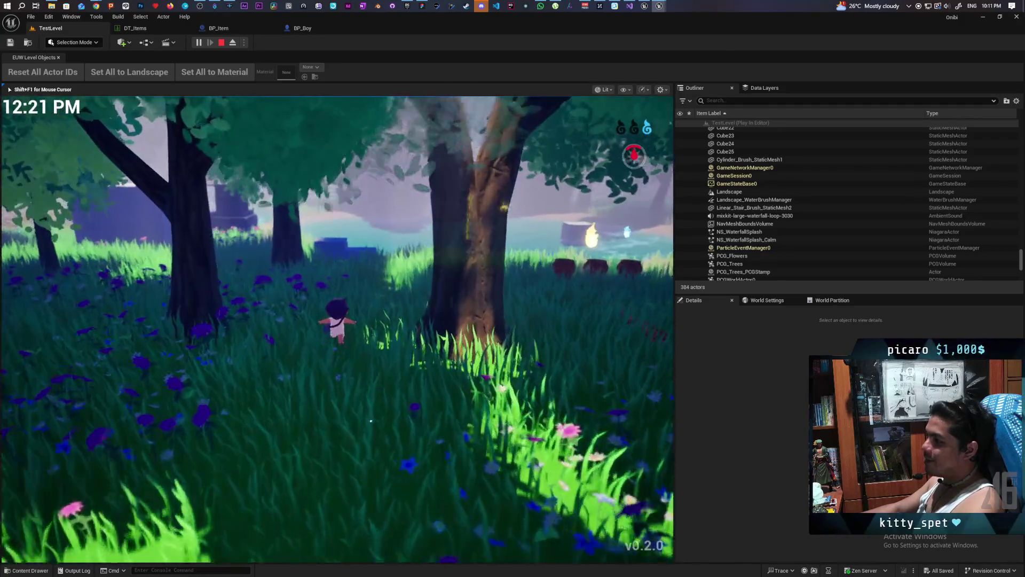
key(w)
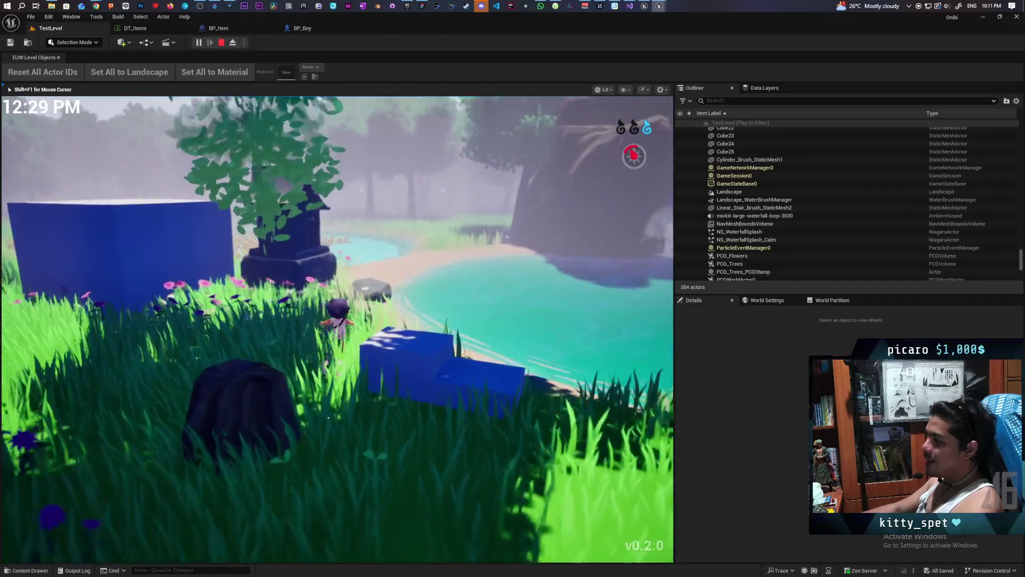
key(w)
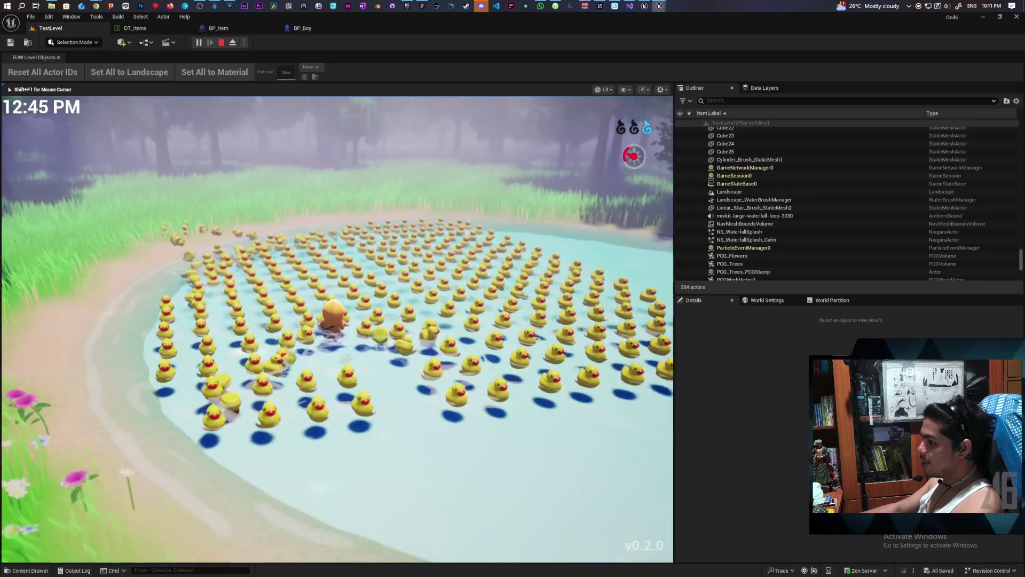
Wade into the duck-filled pond, then stop the play session
key(w)
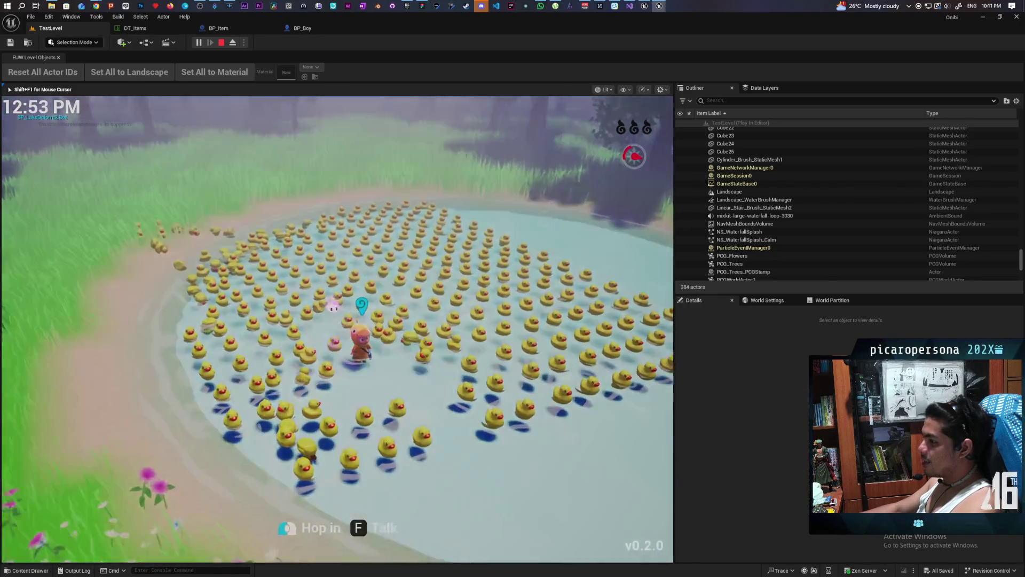
key(f)
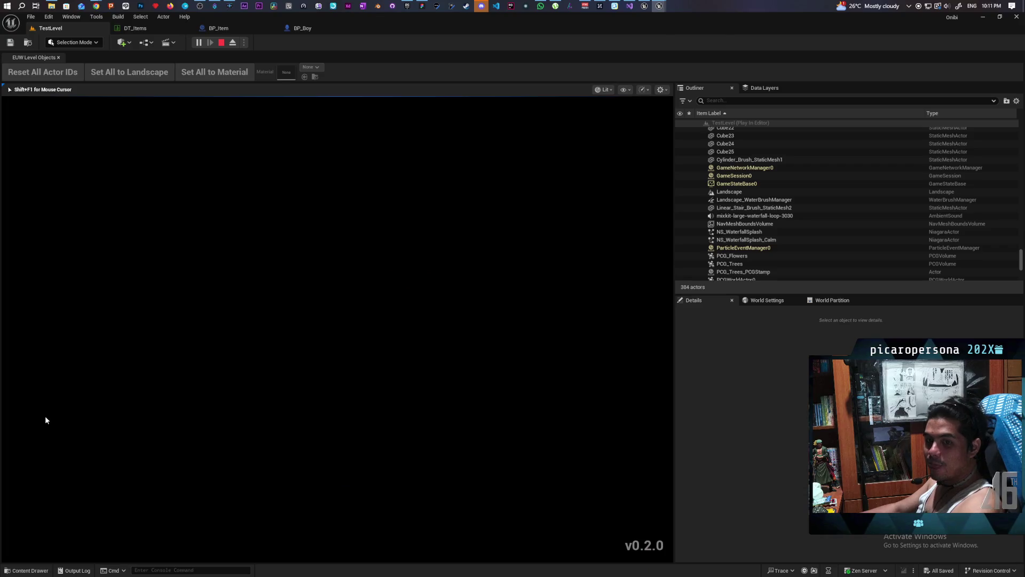
key(Escape)
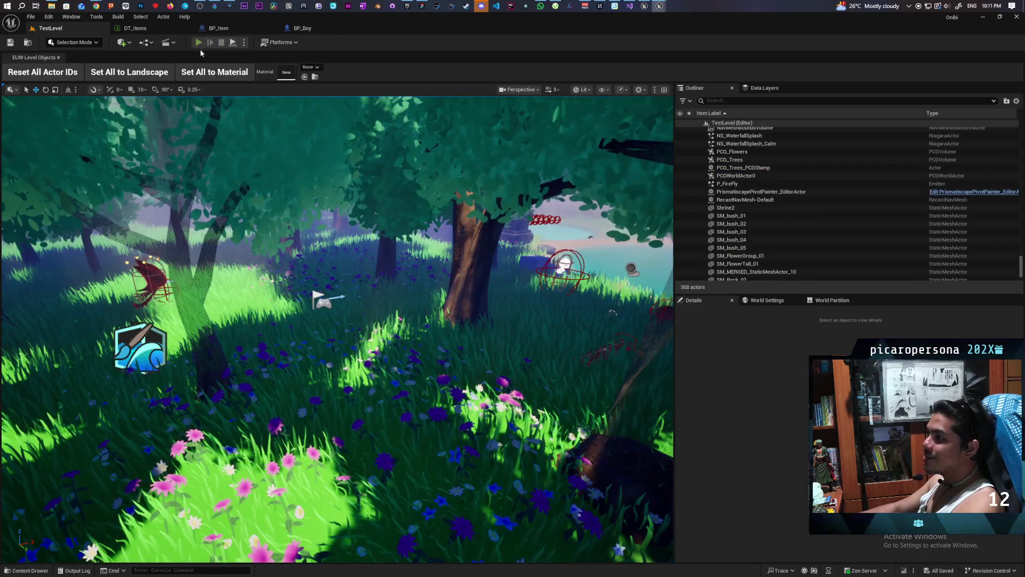
Start a new TestLevel session with Alt+P and walk deeper into the duck pond
key(alt+p)
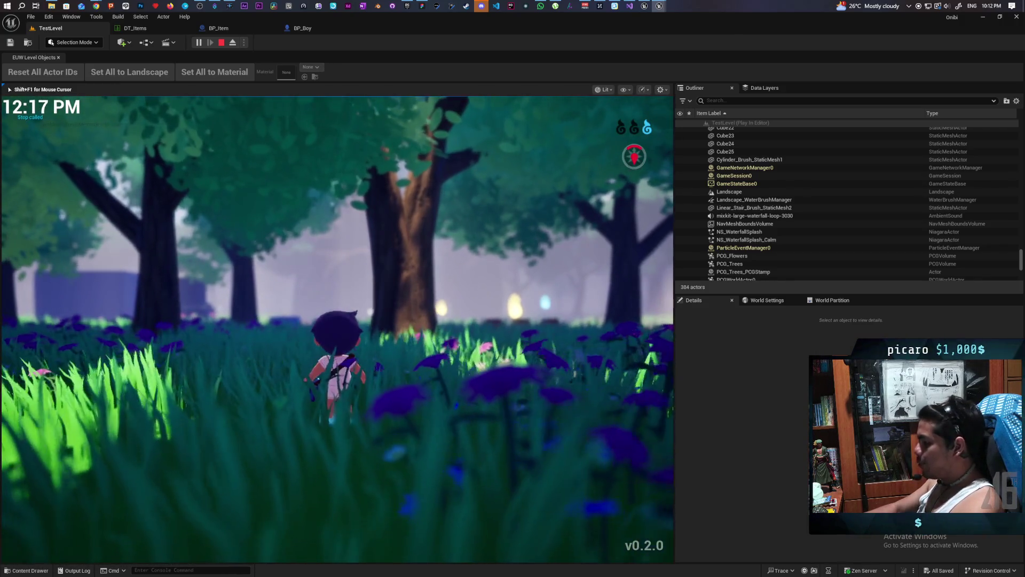
key(w)
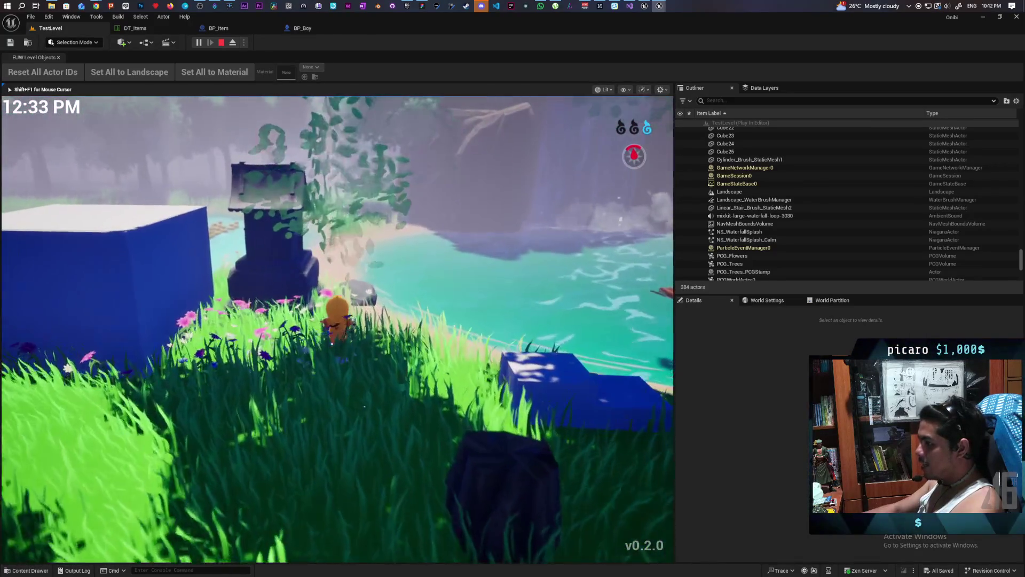
key(w)
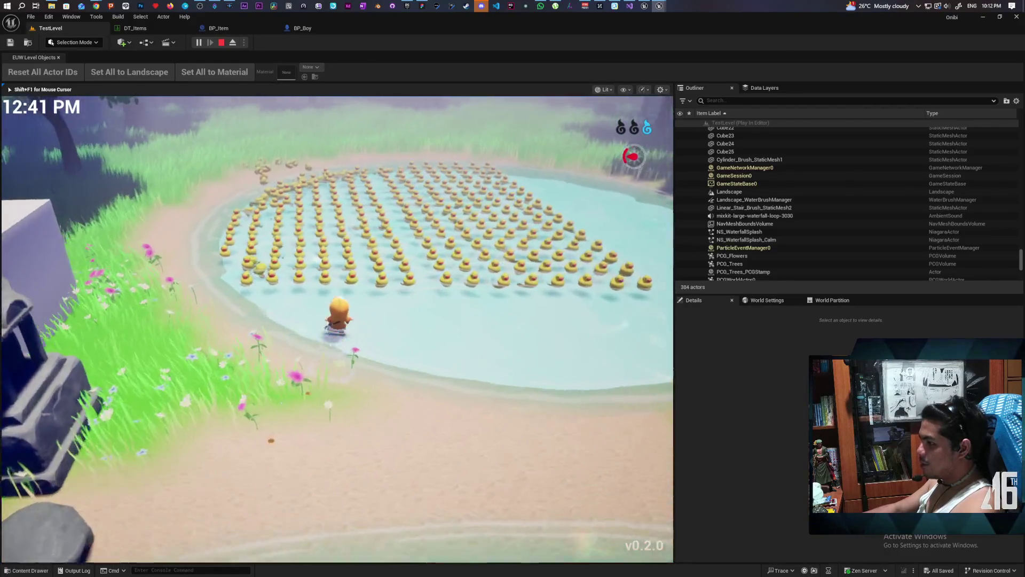
key(w)
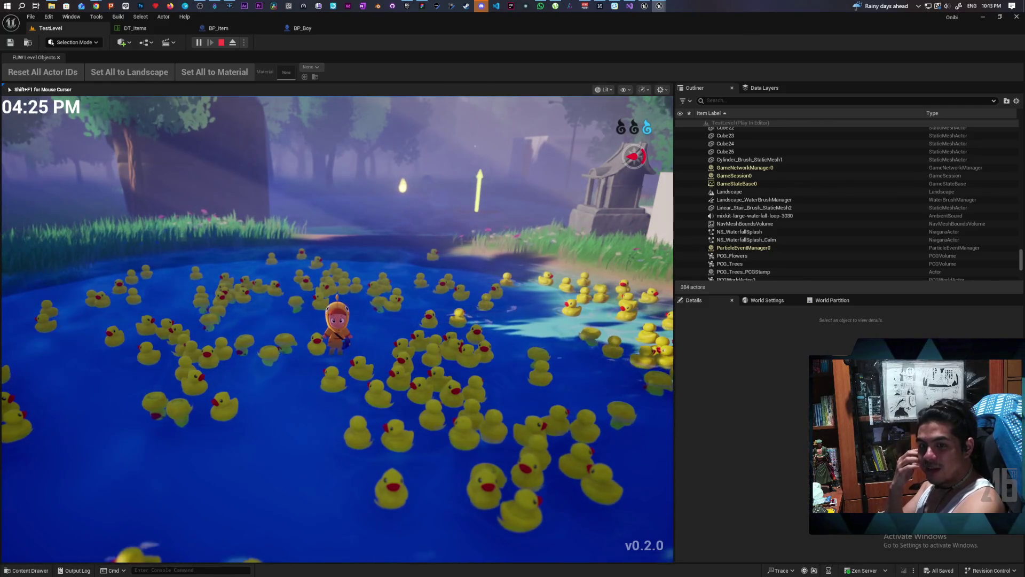
Swim the character through the rubber ducks, swinging the camera around, then stop playing
key(w)
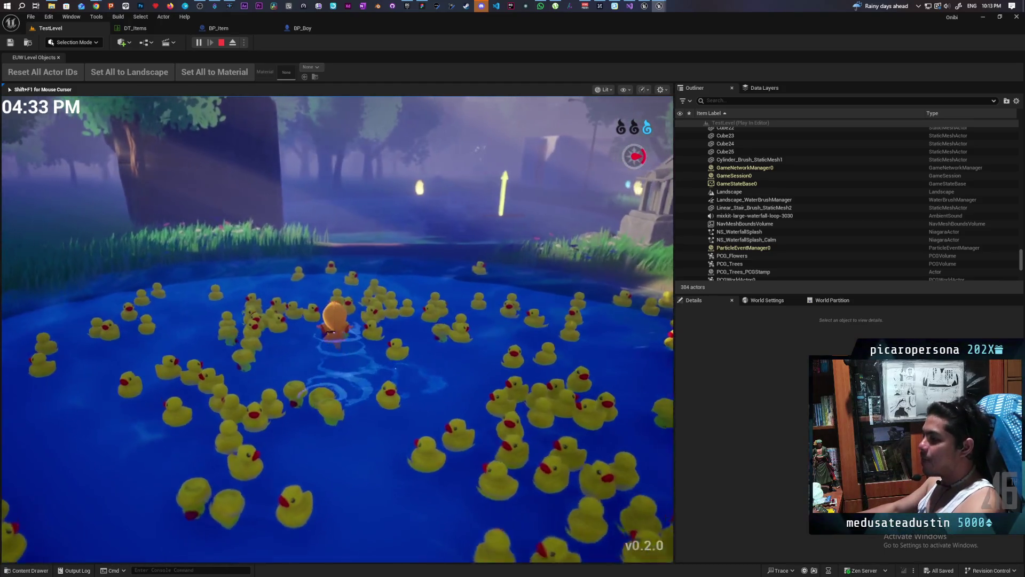
key(d)
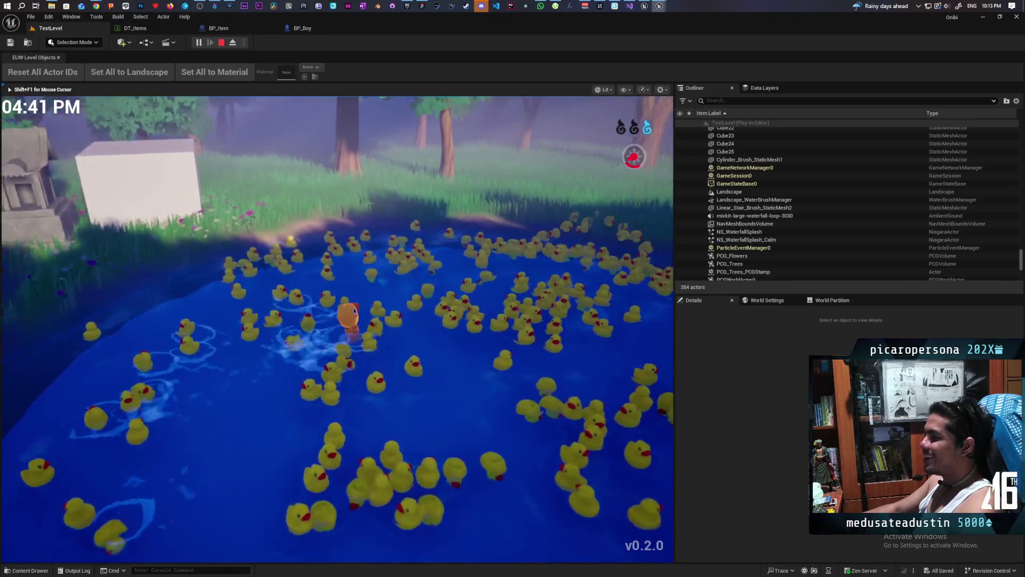
key(w)
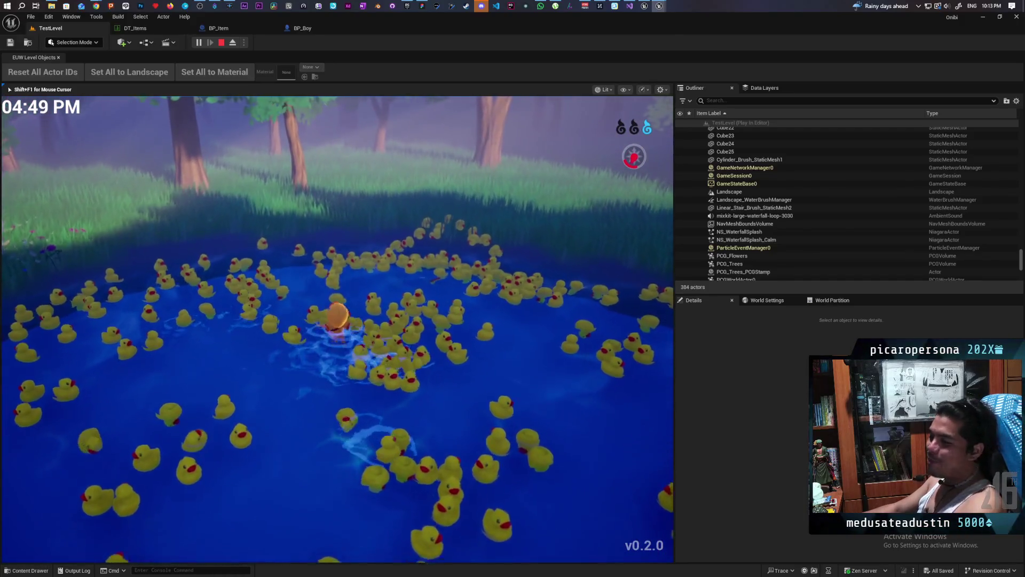
key(a)
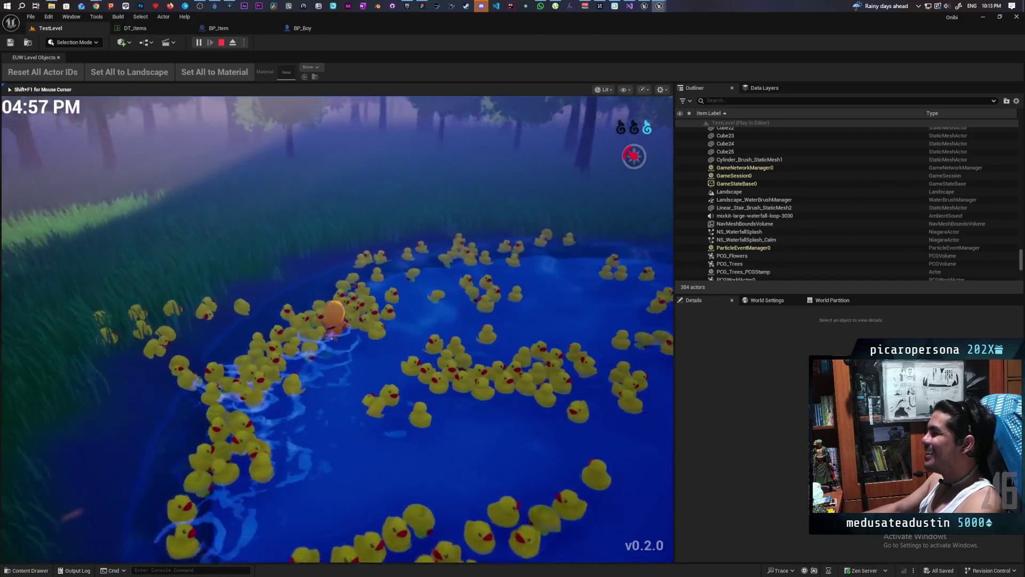
key(d)
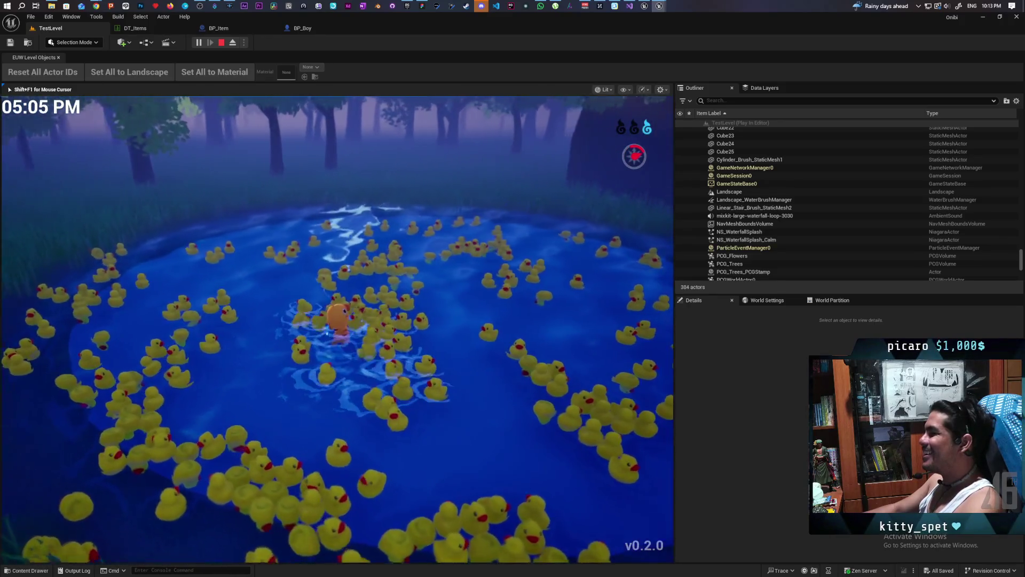
key(w)
key(w)
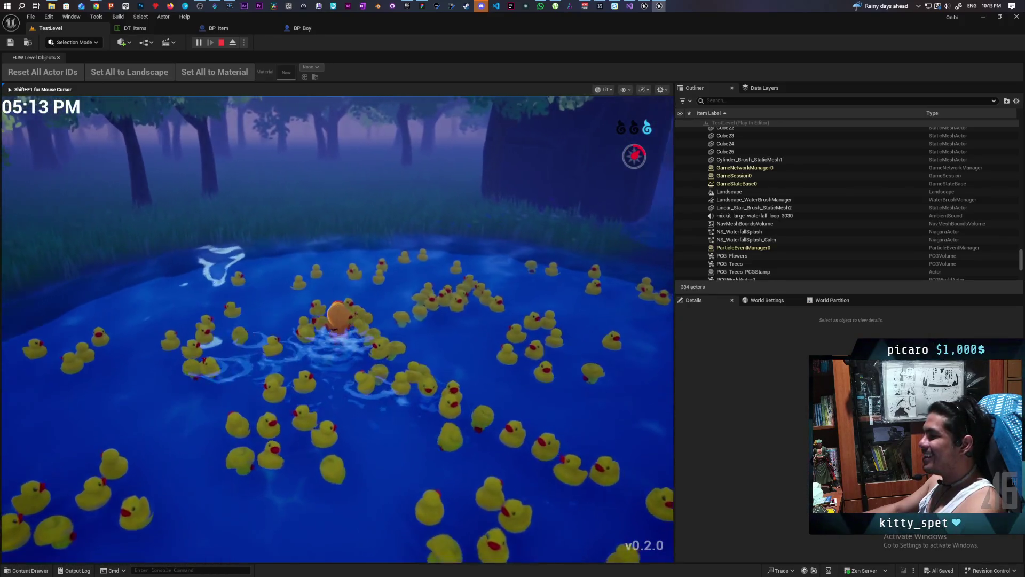
key(w)
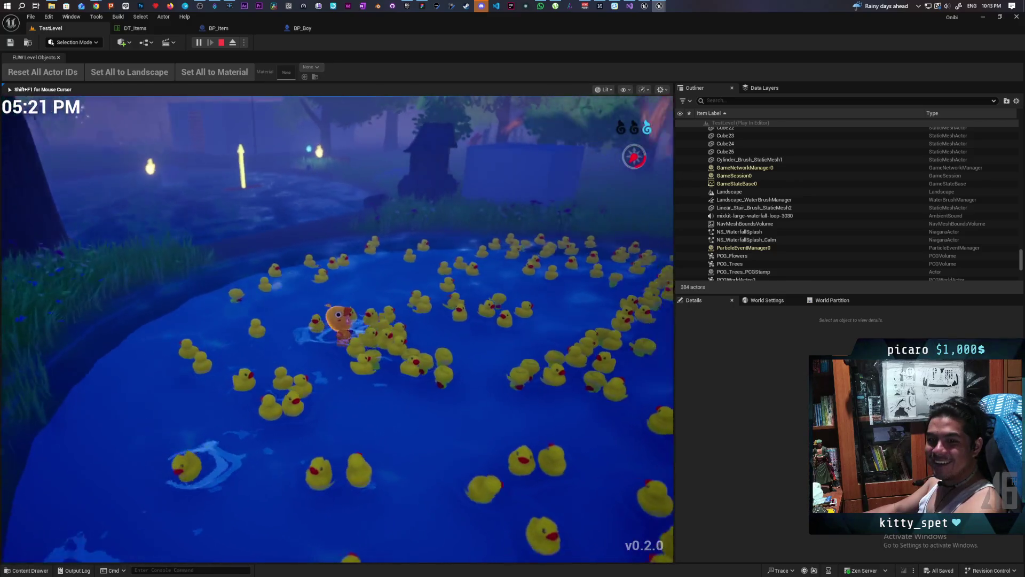
key(s)
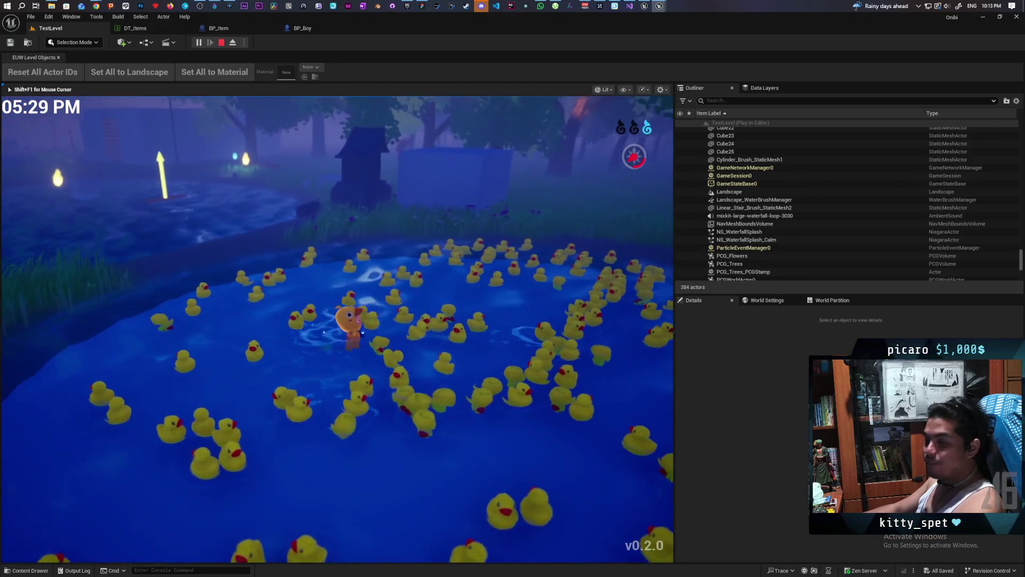
key(w)
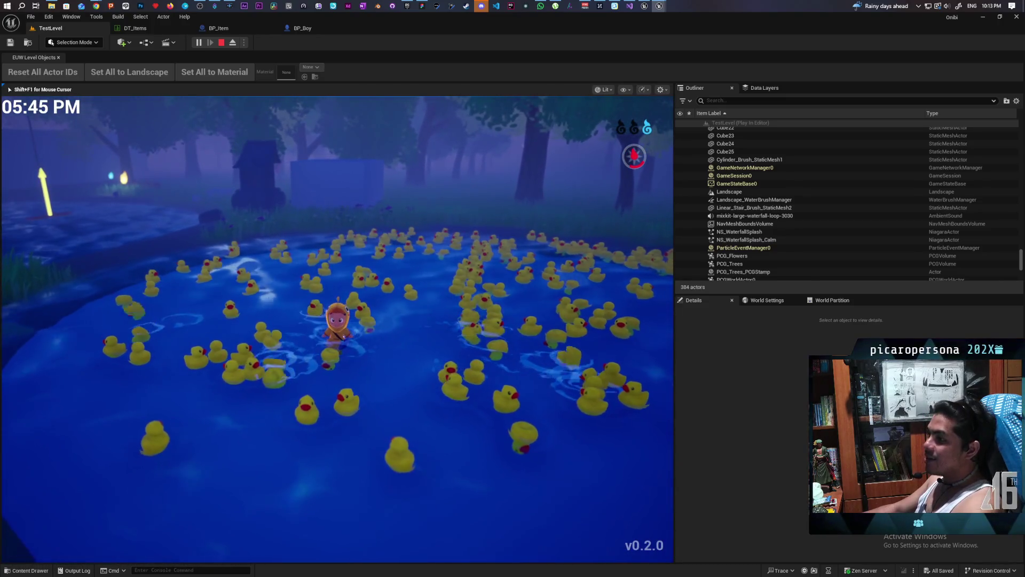
key(Escape)
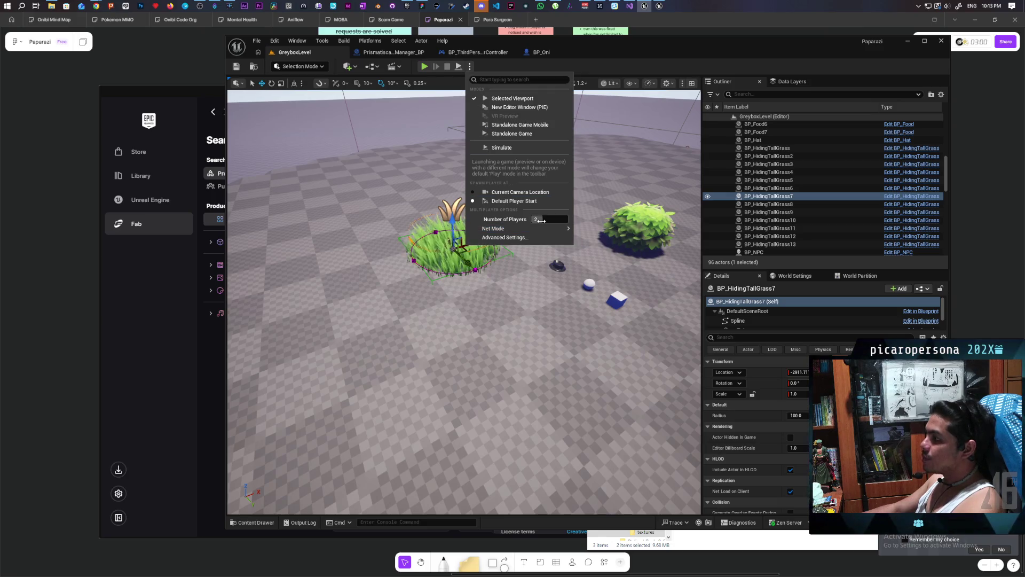
Reduce players from 2 to 1, set Standalone net mode, and start playing
drag(541, 220, 531, 220)
mouse_move(563, 228)
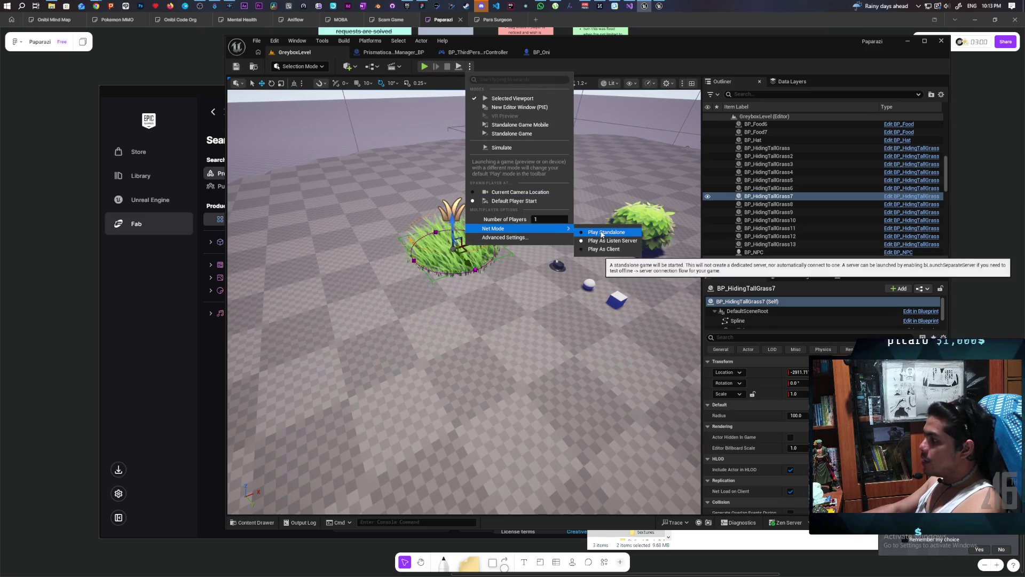
click(602, 233)
click(423, 66)
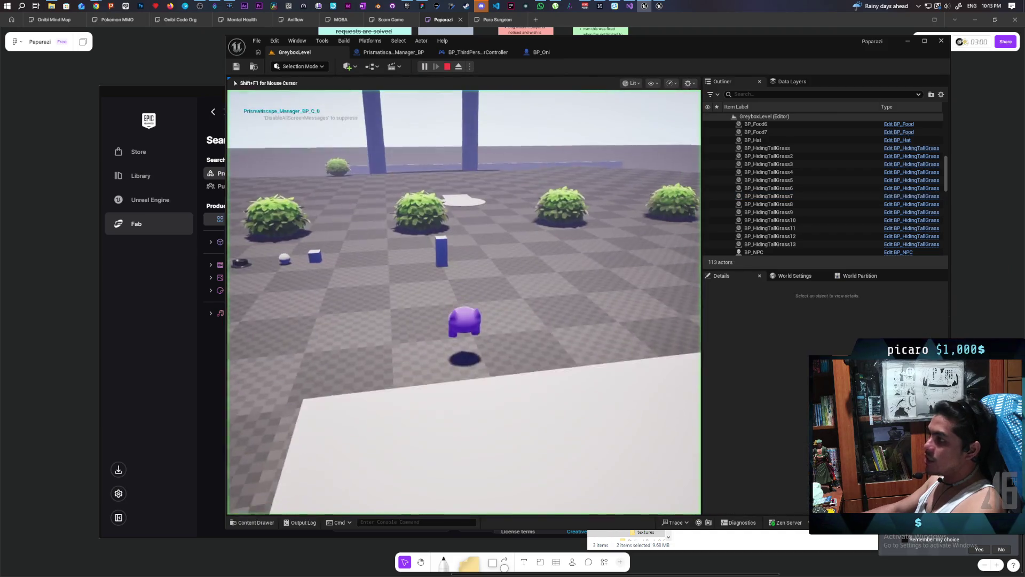
Walk the character into the tall grass, to its near edge and back, then stop
key(w)
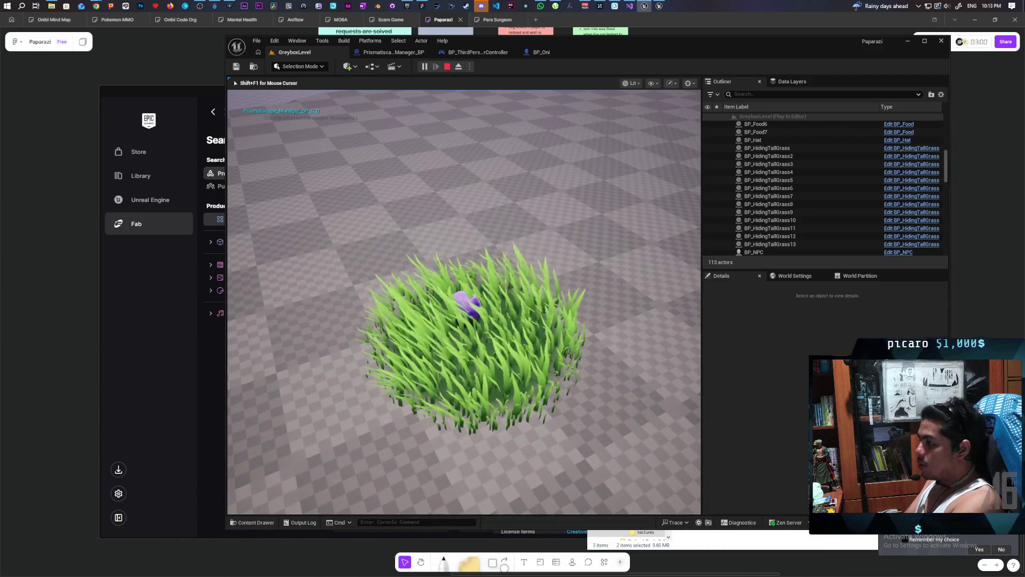
key(s)
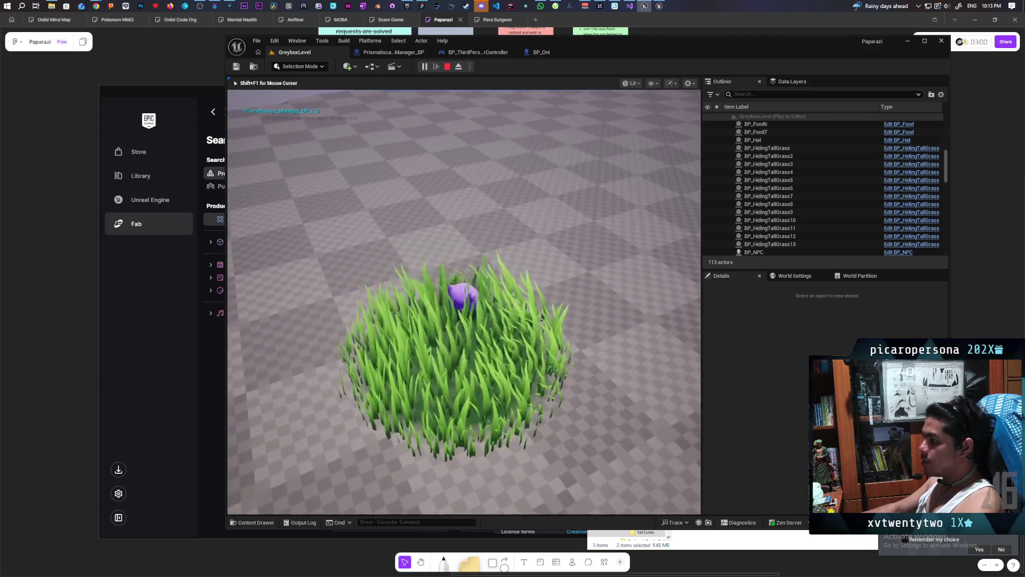
key(w)
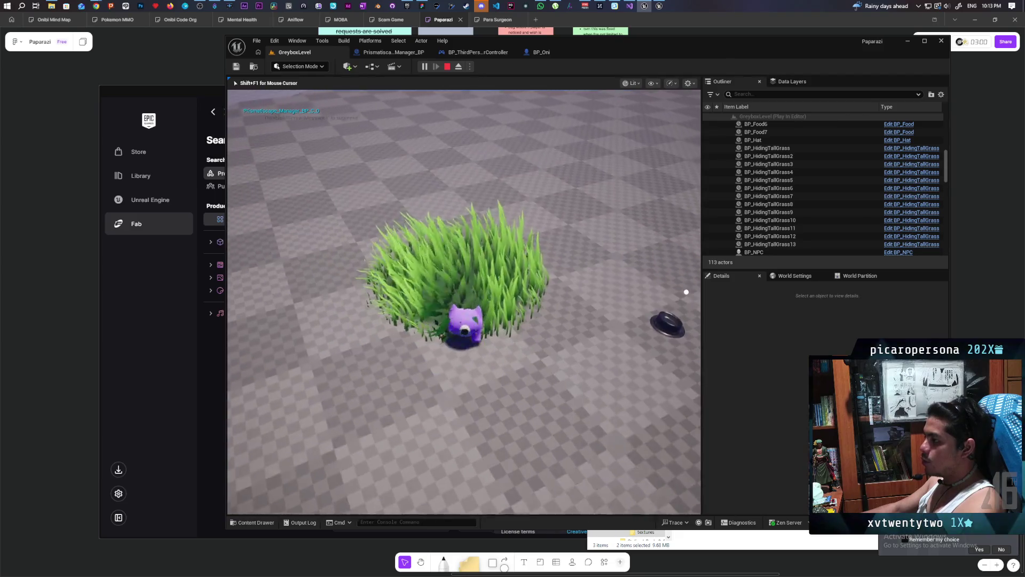
key(Escape)
Revisit the play options, then return to the level and start a multiplayer session
click(469, 66)
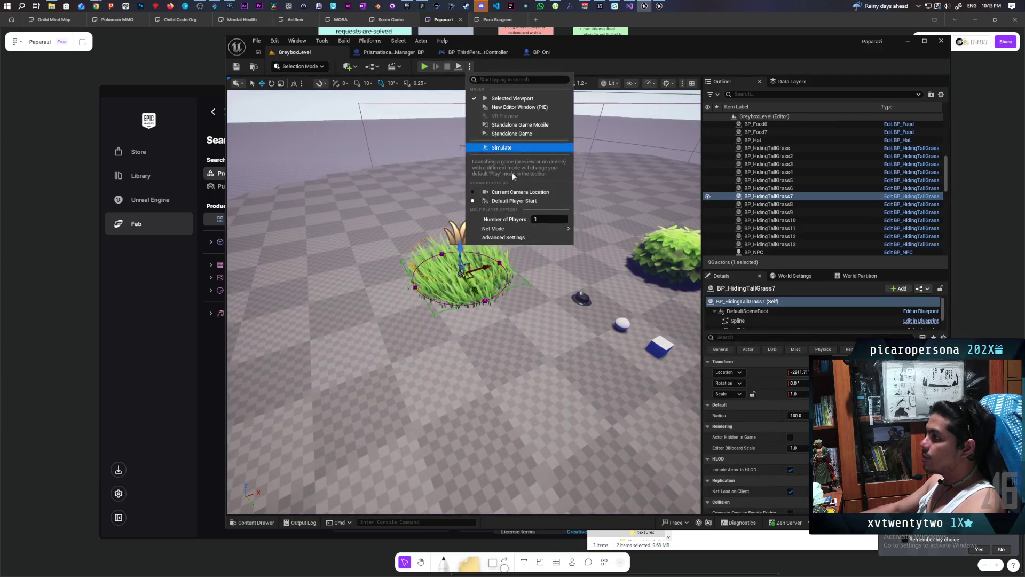
click(468, 66)
click(469, 66)
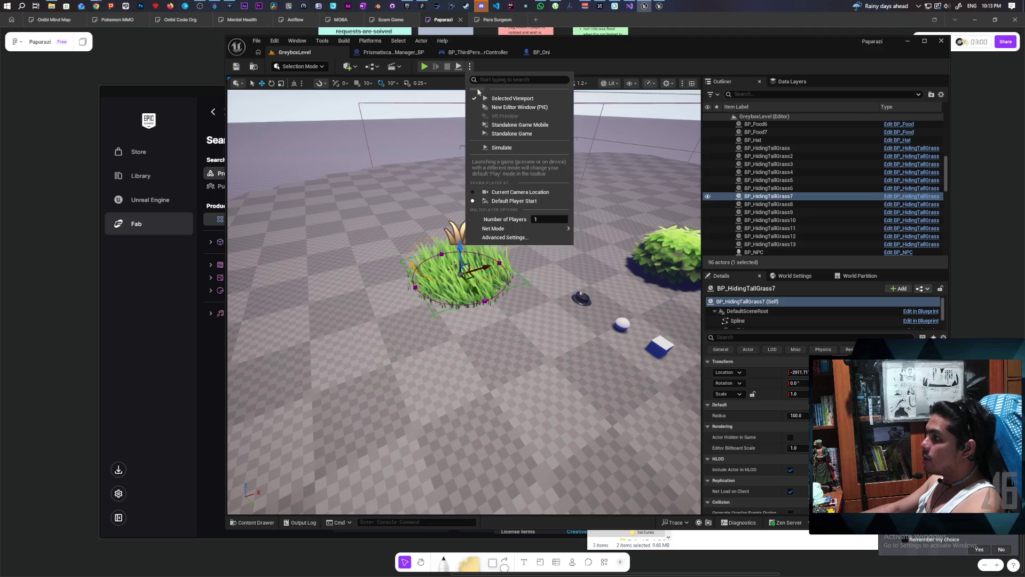
click(592, 160)
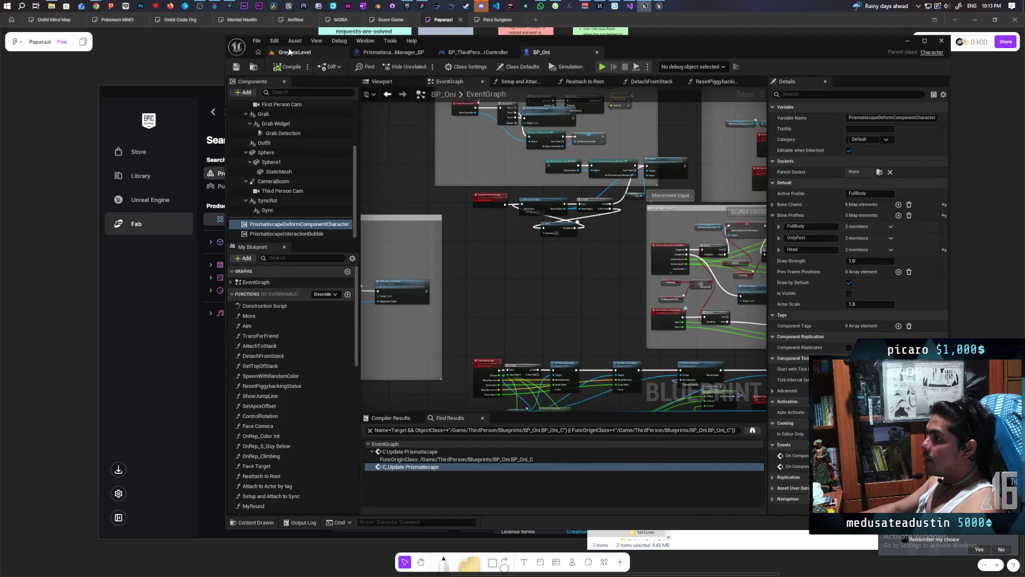
click(289, 52)
click(423, 66)
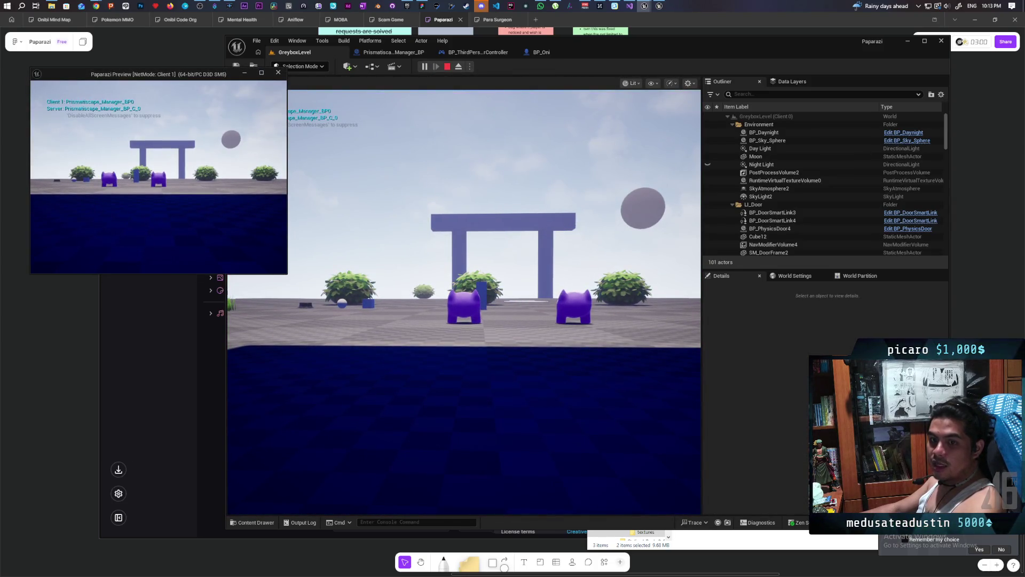
Take control of the character and walk it into the tall grass and back out
click(463, 302)
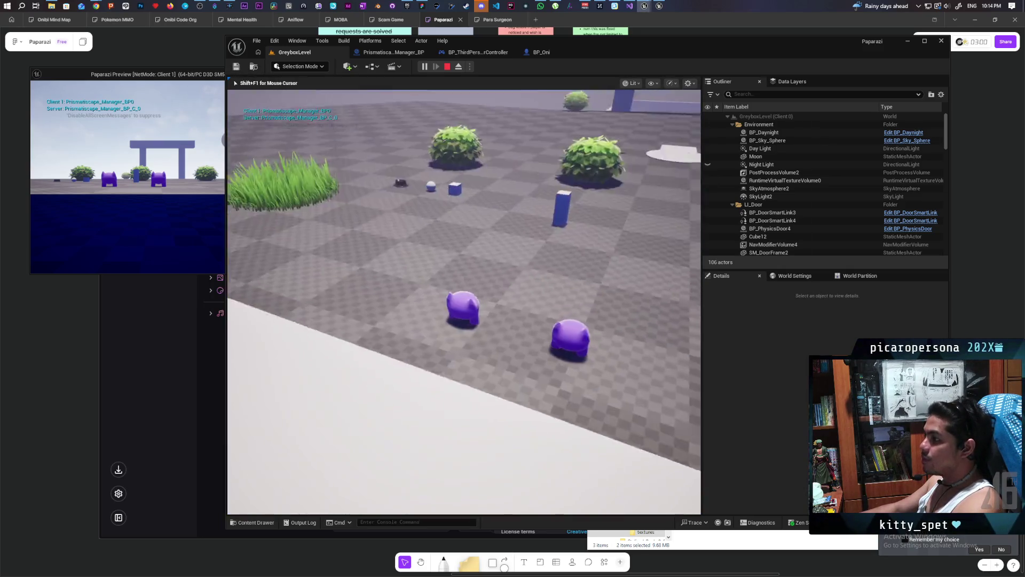
key(w)
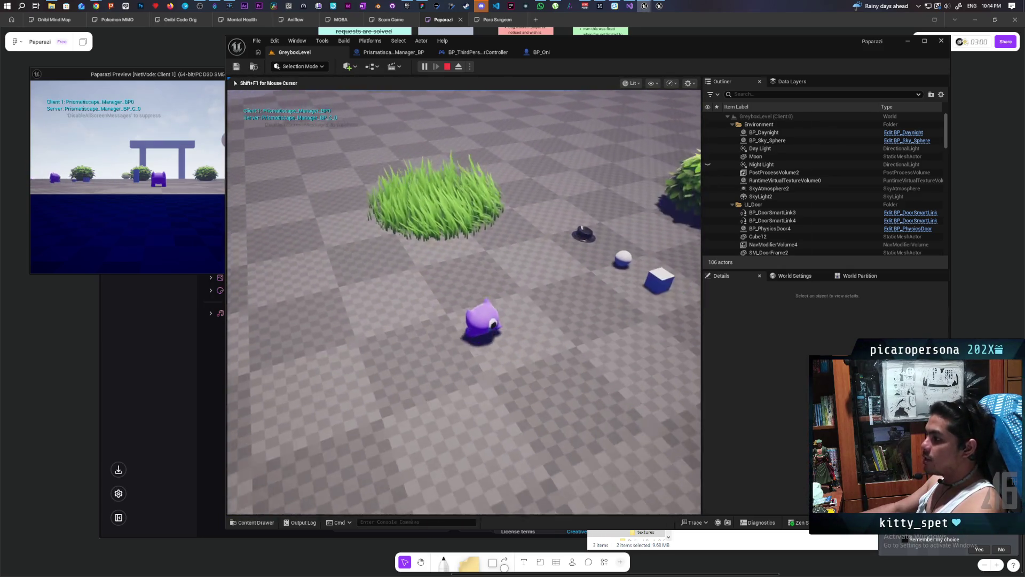
key(s)
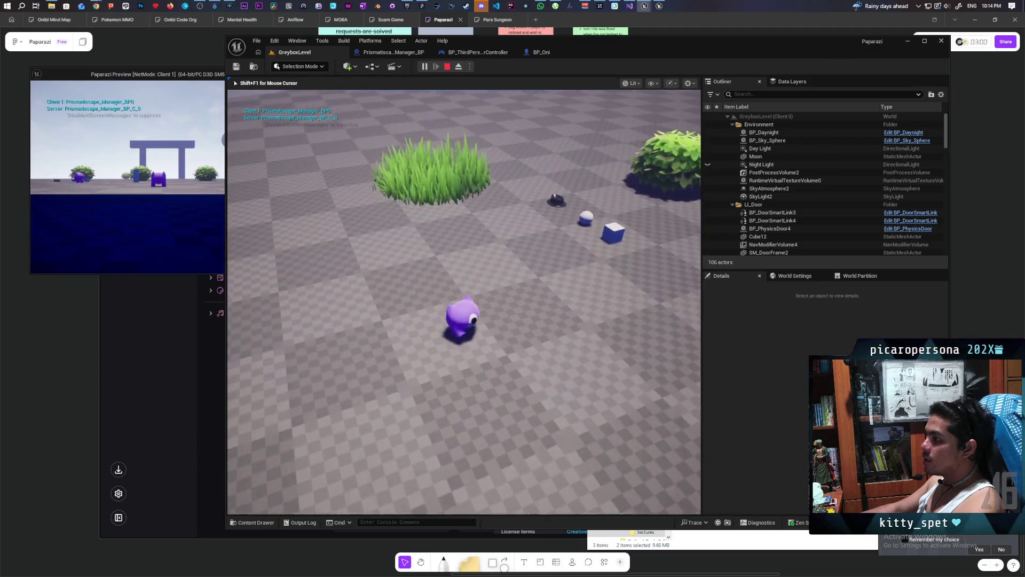
key(s)
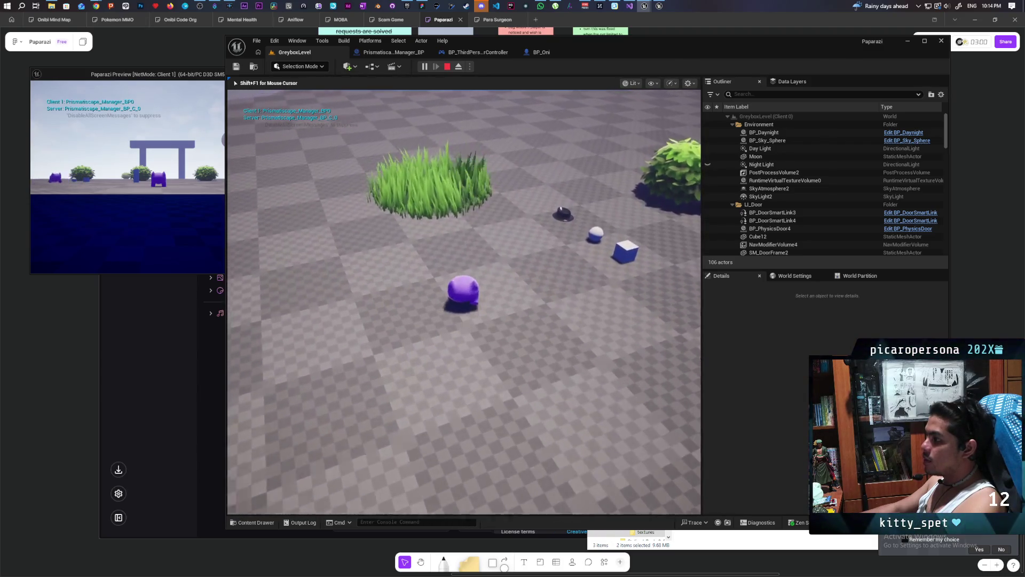
key(d)
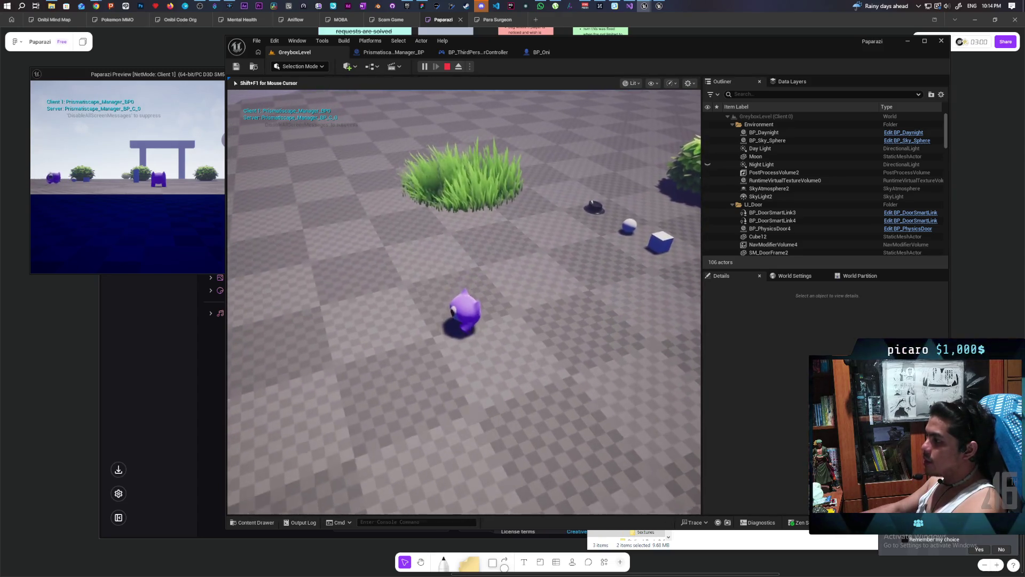
key(w)
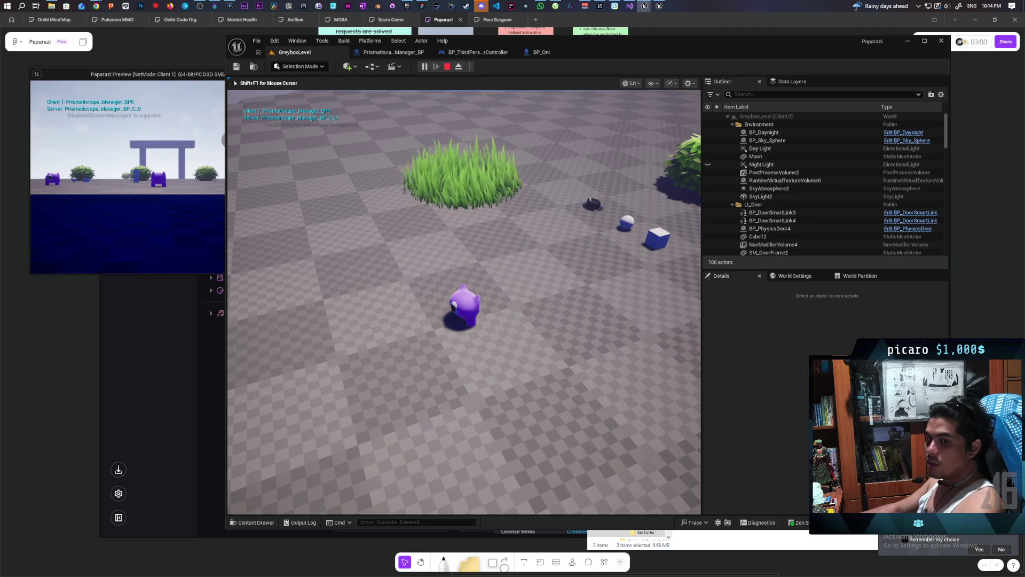
key(w)
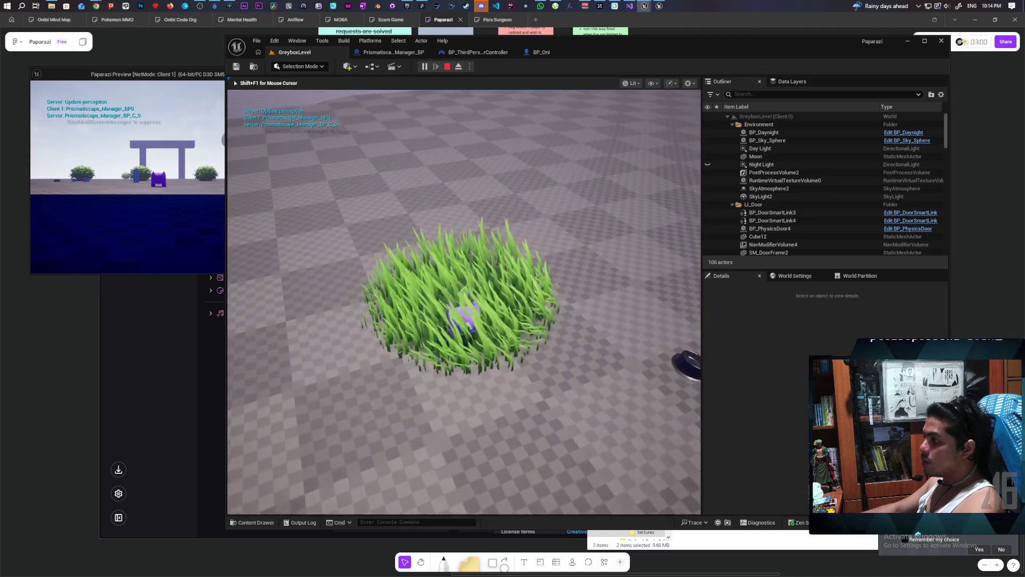
key(s)
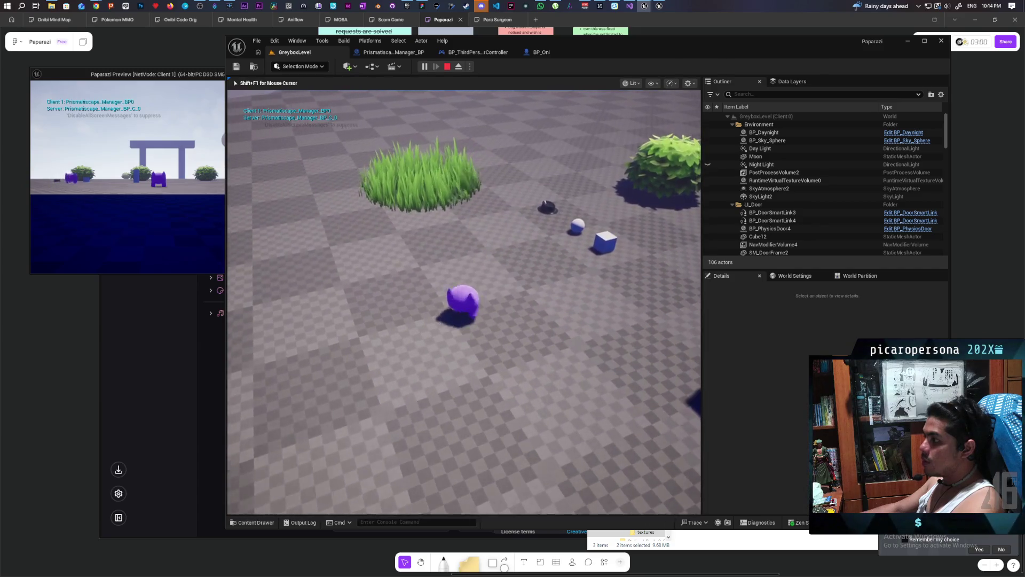
Walk toward the blue pillar and bushes, jump, and move past the bush at the grass edge
key(w)
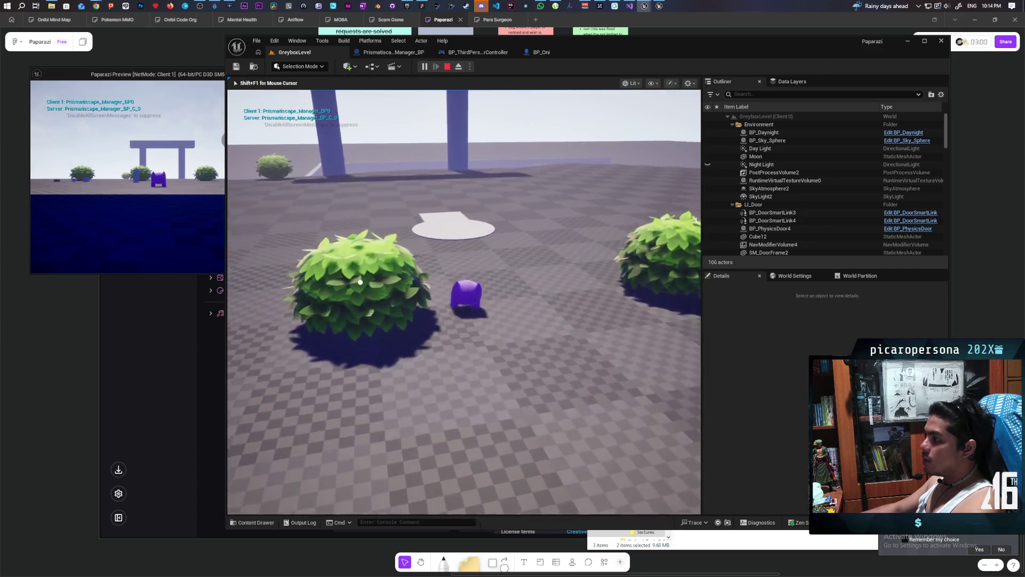
key(w)
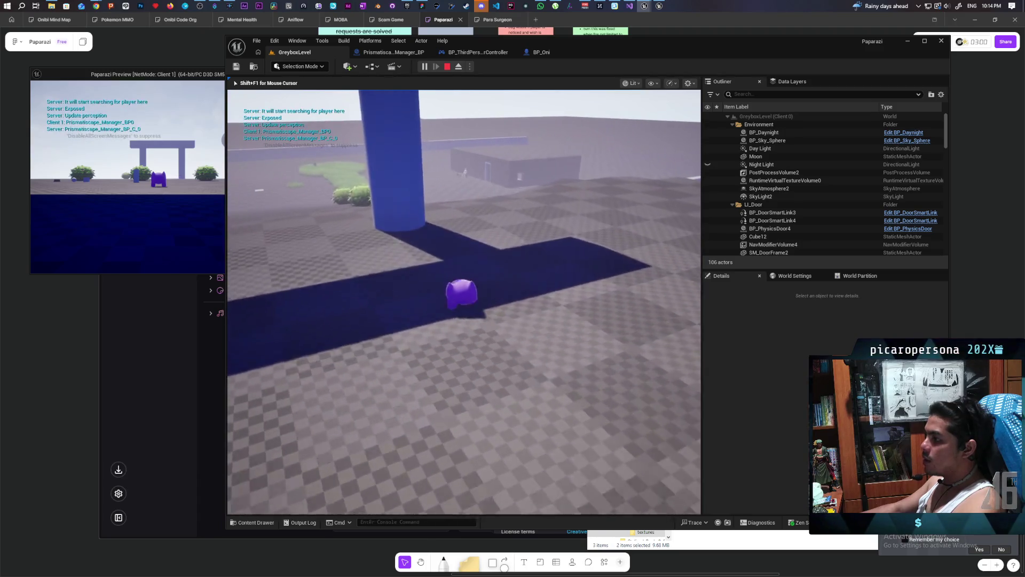
key(w)
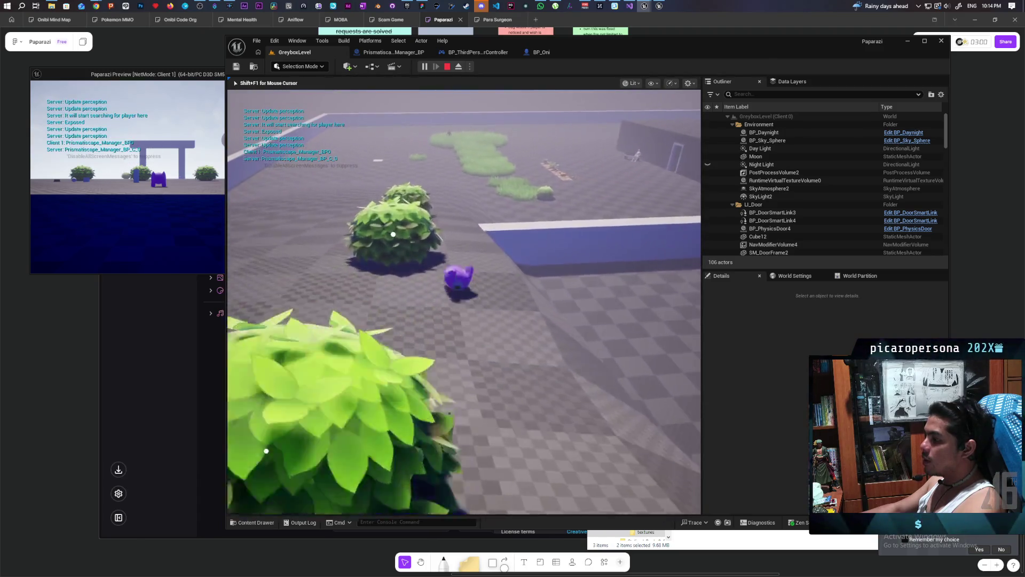
key(space)
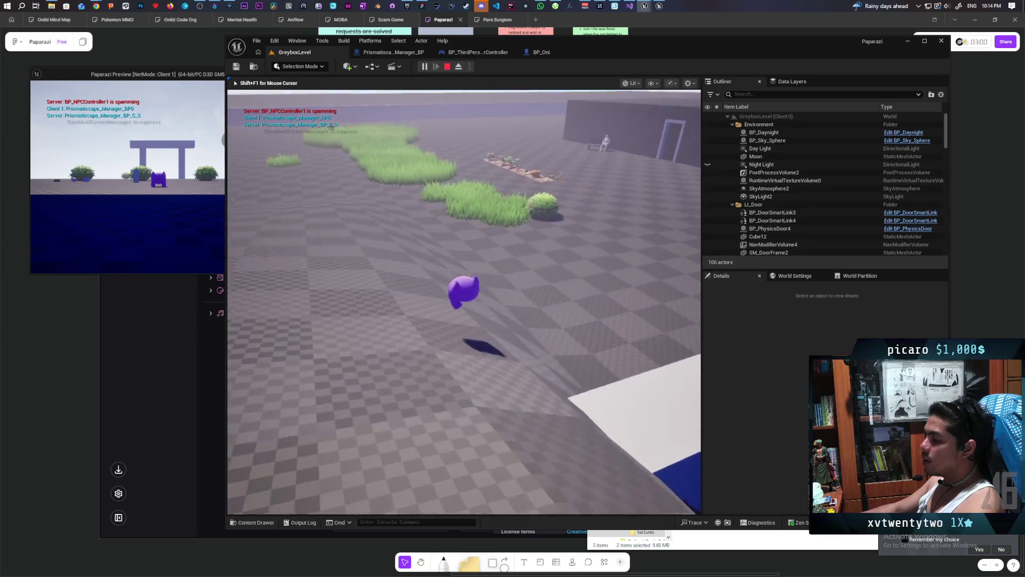
key(w)
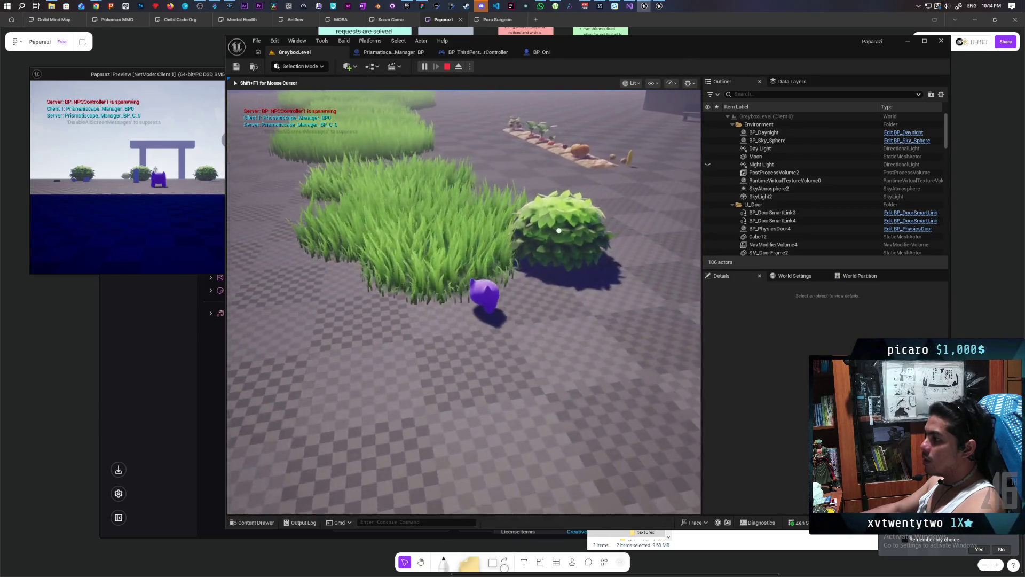
key(w)
key(d)
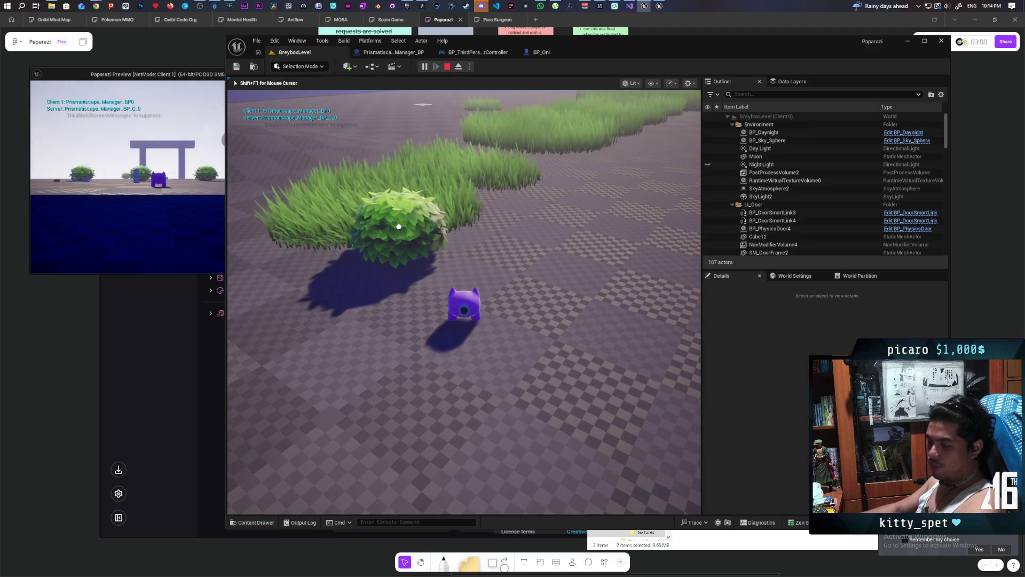
key(w)
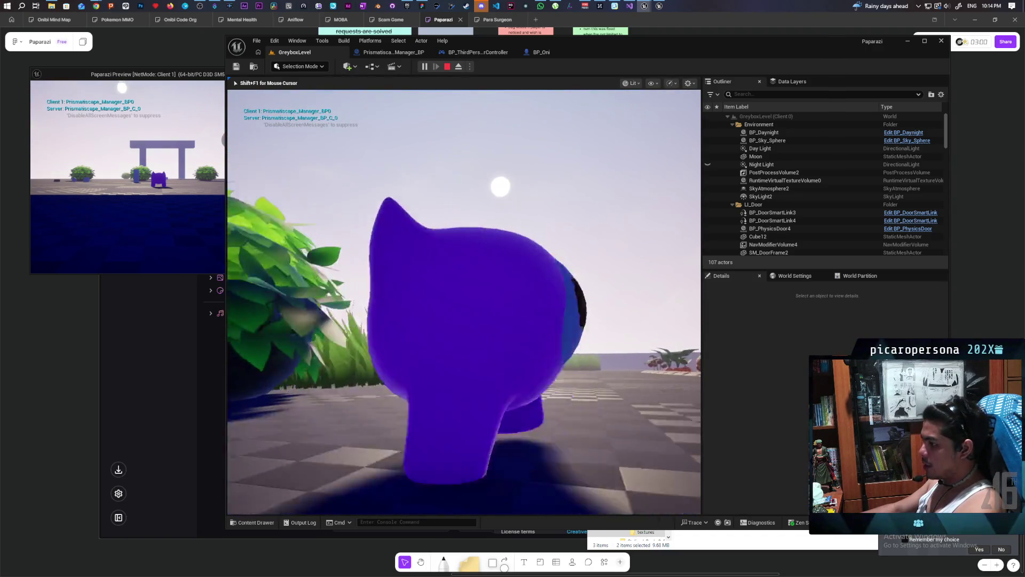
key(grave)
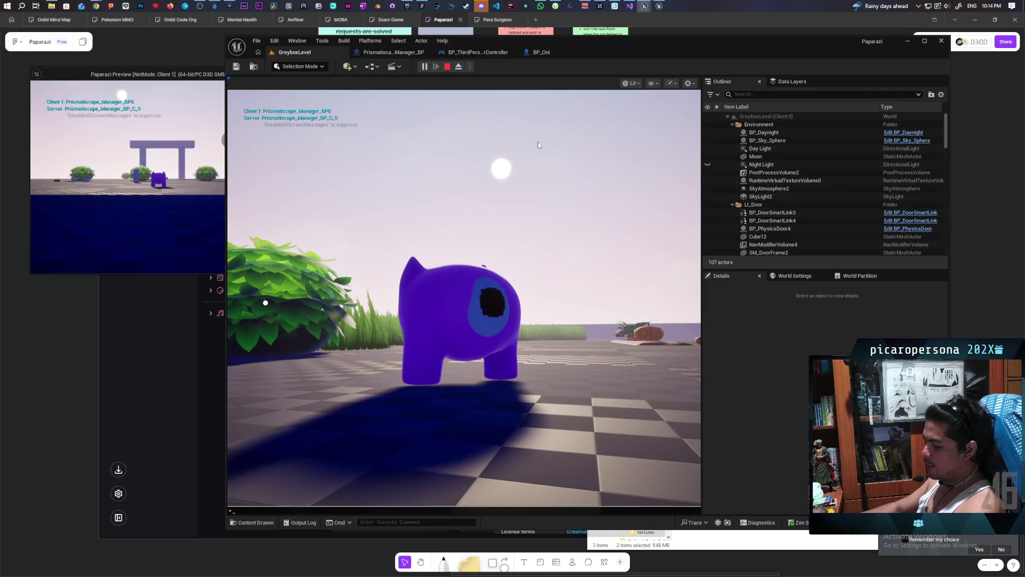
Run the pris.DebugShapes console command to draw the debug shapes
text(pris)
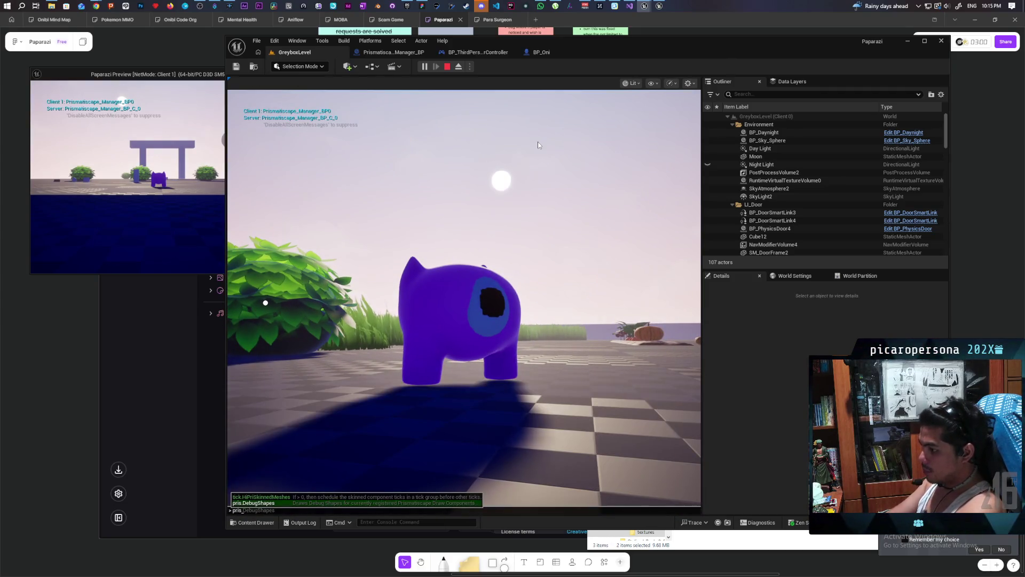
key(Tab)
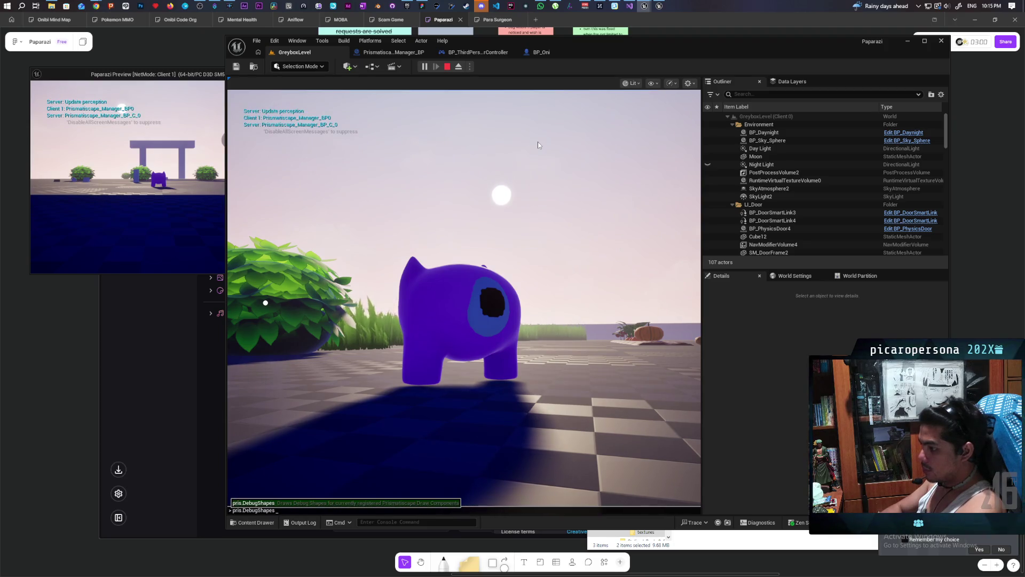
key(Return)
Walk the character into and out of the grass around the bush to test deformation
key(s)
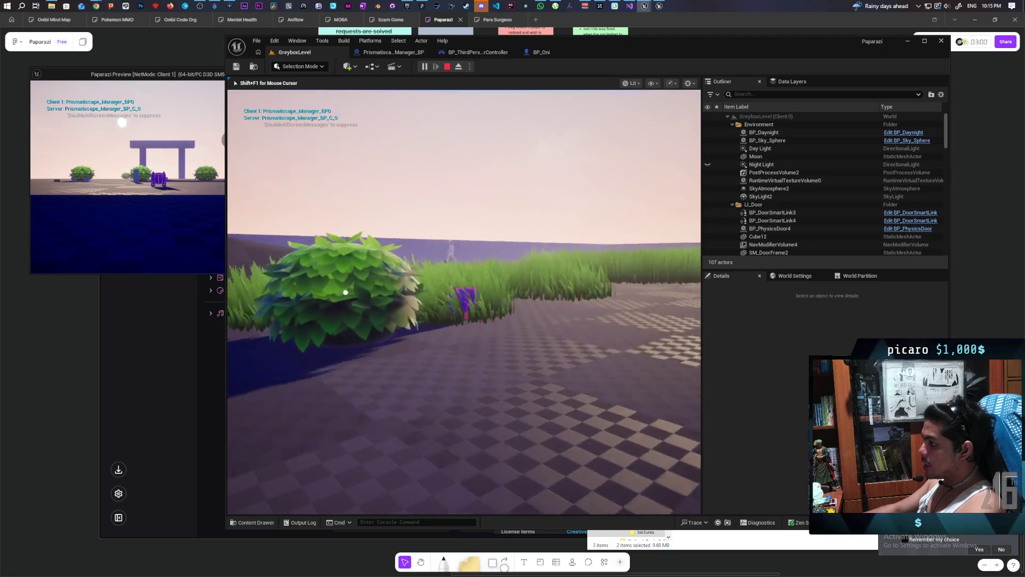
key(d)
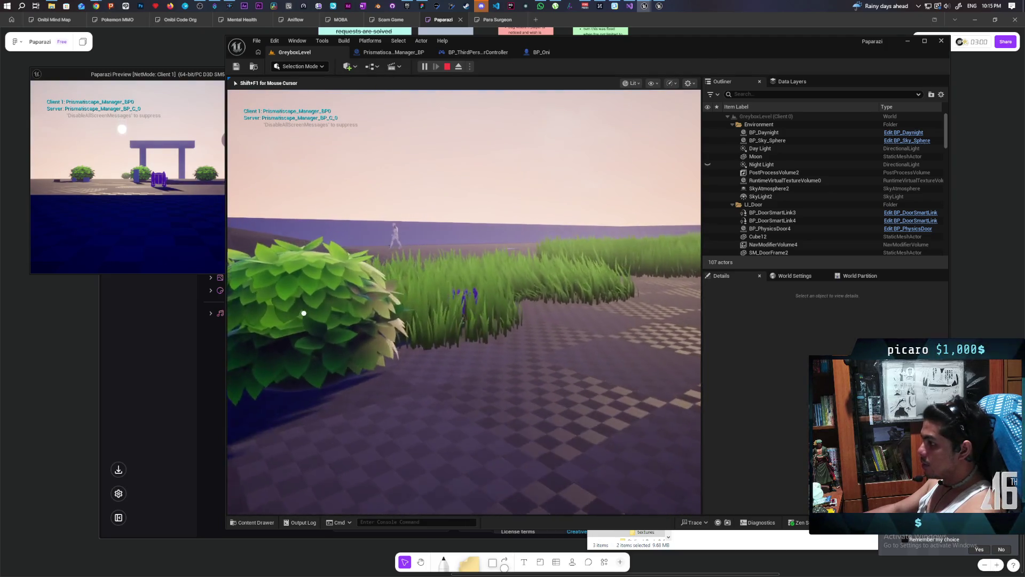
key(s)
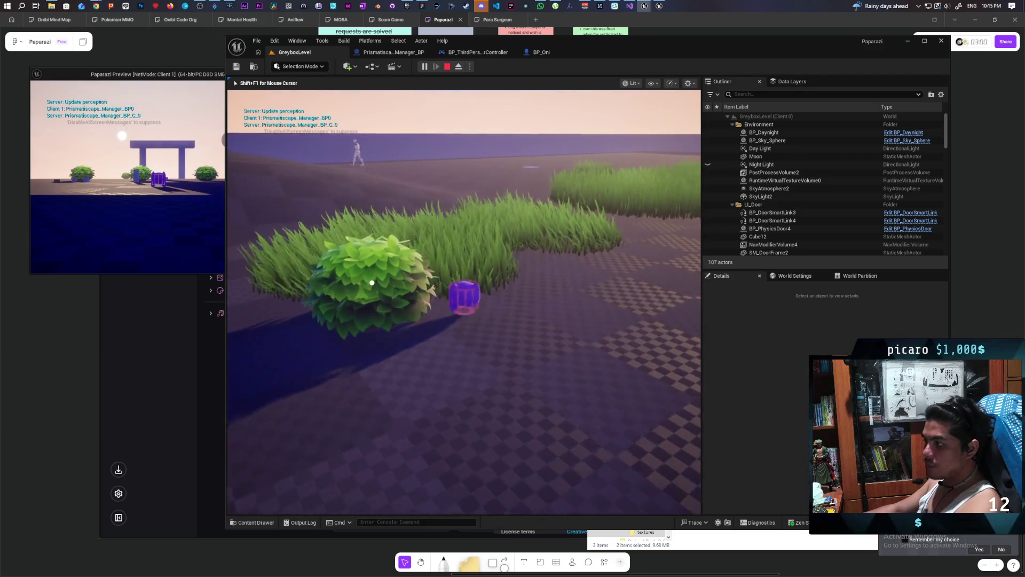
key(a)
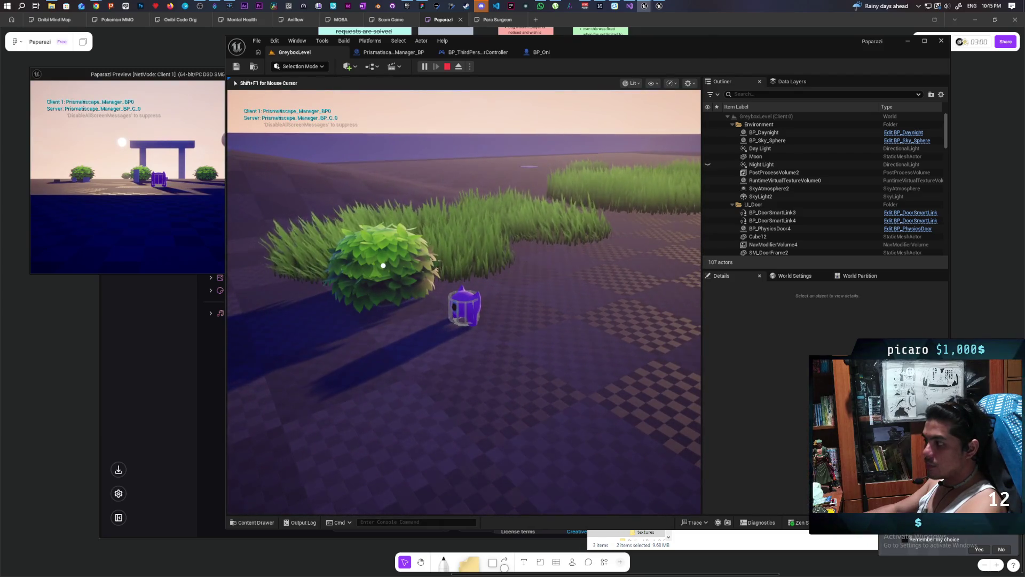
key(d)
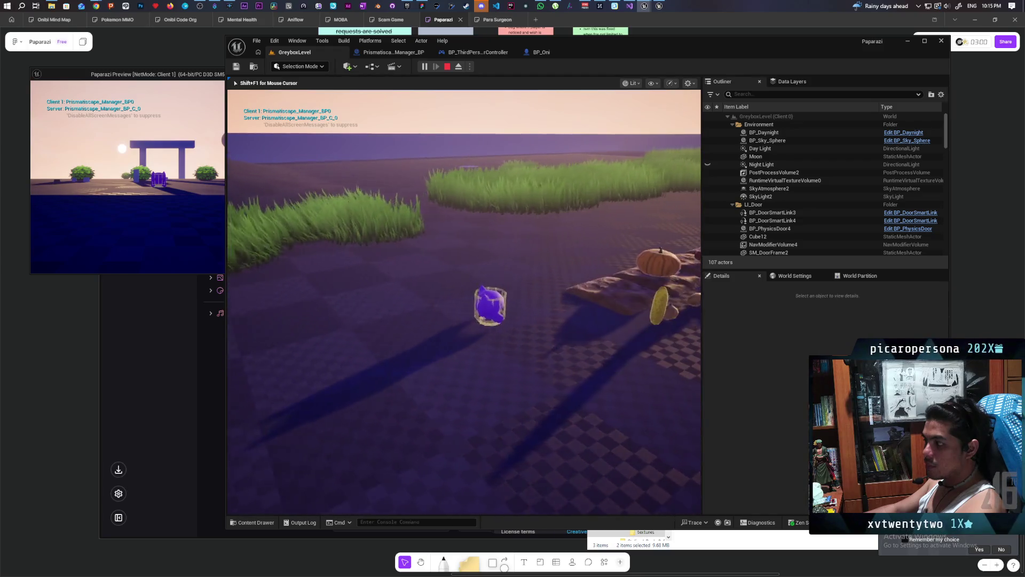
key(a)
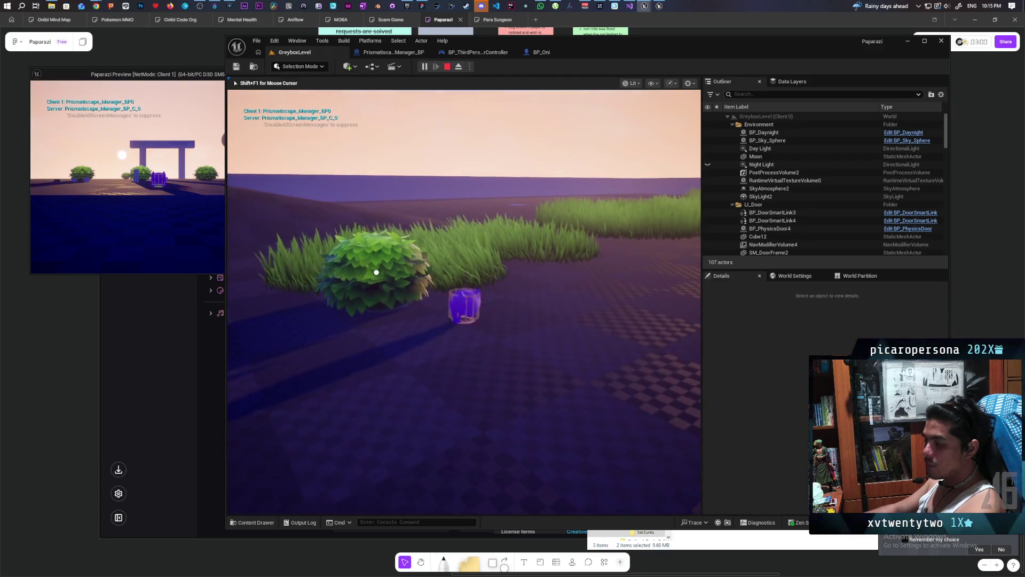
key(w)
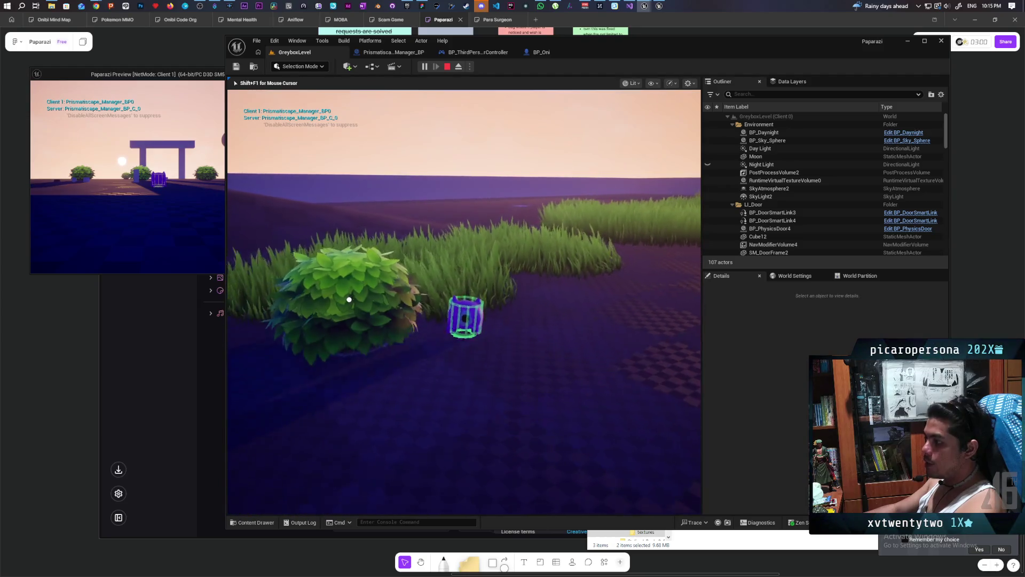
key(s)
key(w)
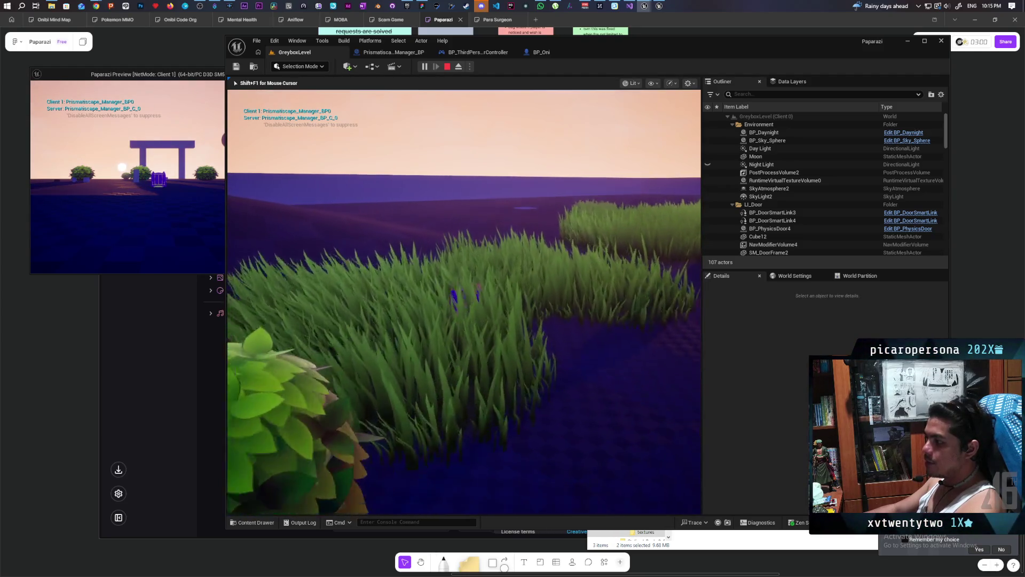
key(s)
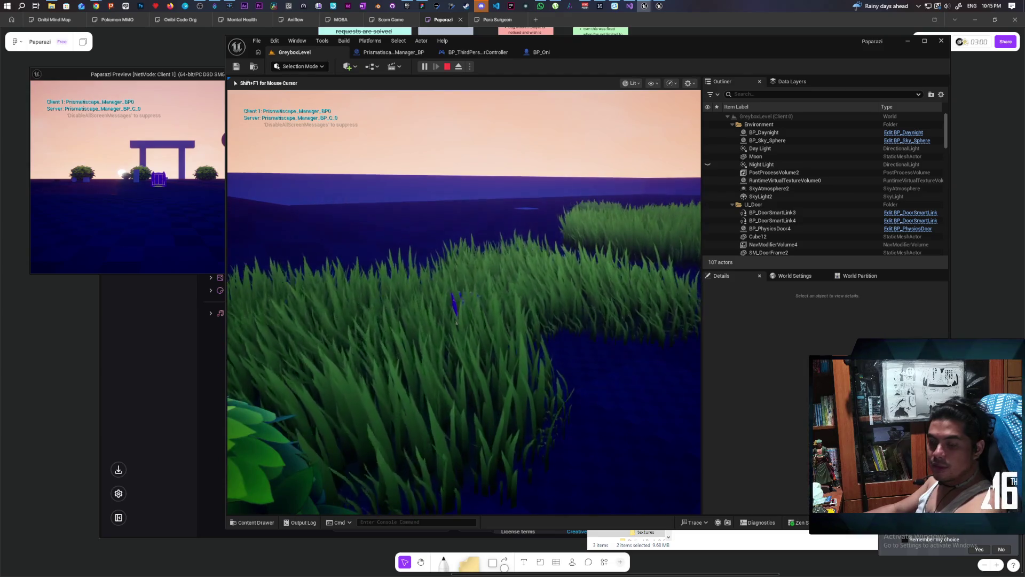
Re-run pris.DebugShapes from the console history to toggle the shapes, then end the play session
key(grave)
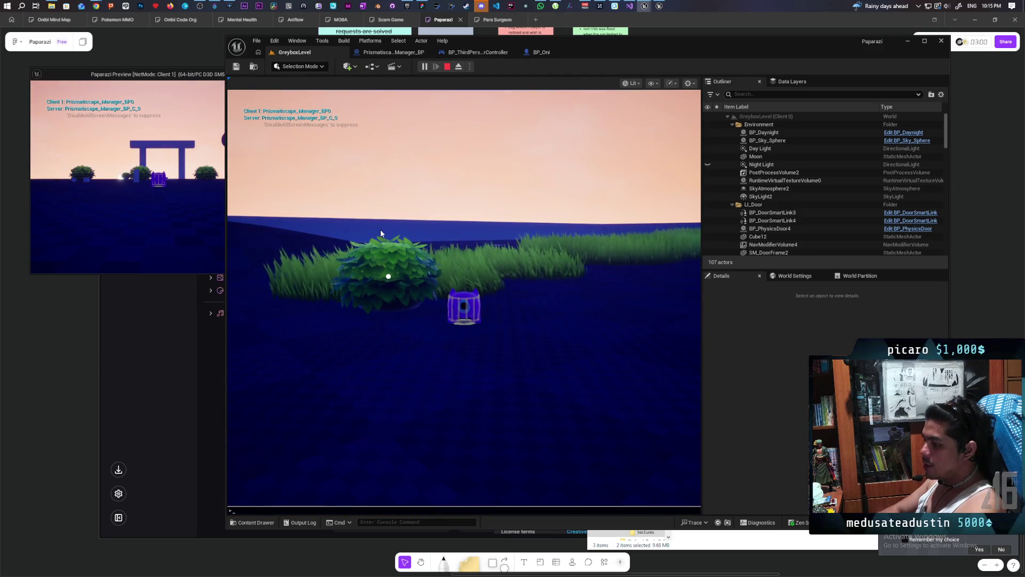
key(Up)
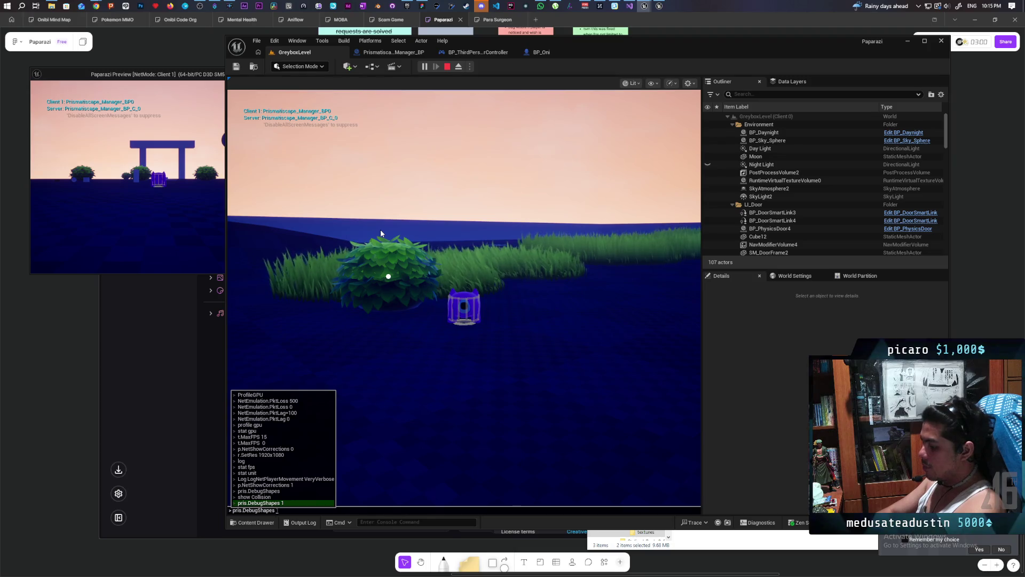
key(Return)
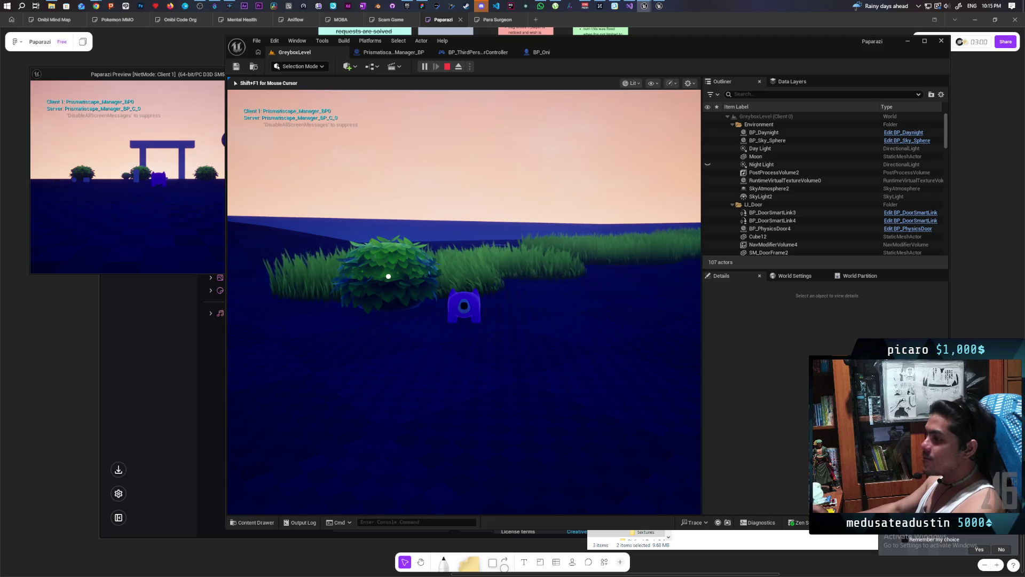
key(Escape)
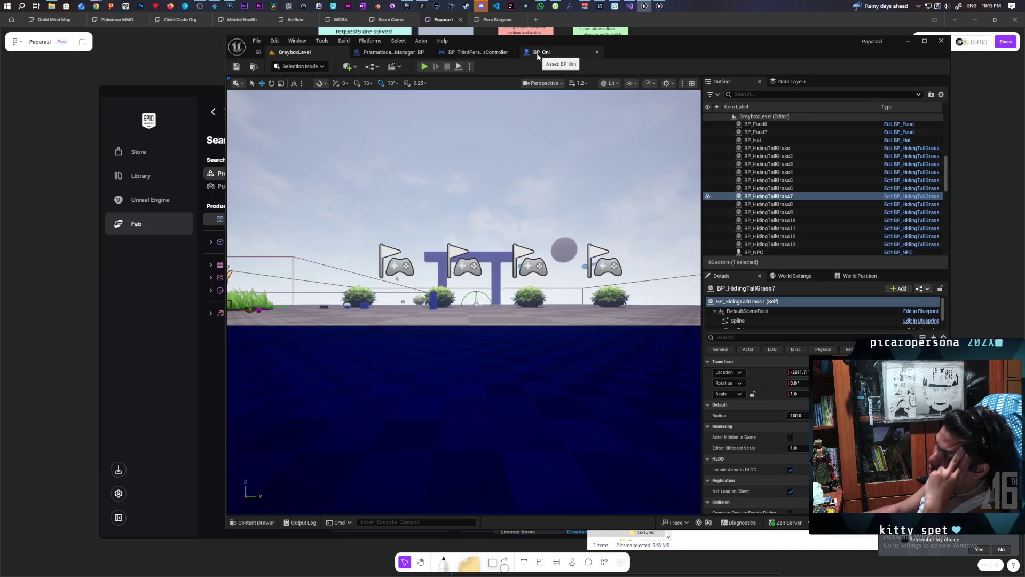
Replace the old Content Drawer search with 'prismatiscape deform' and browse the matching assets
click(255, 522)
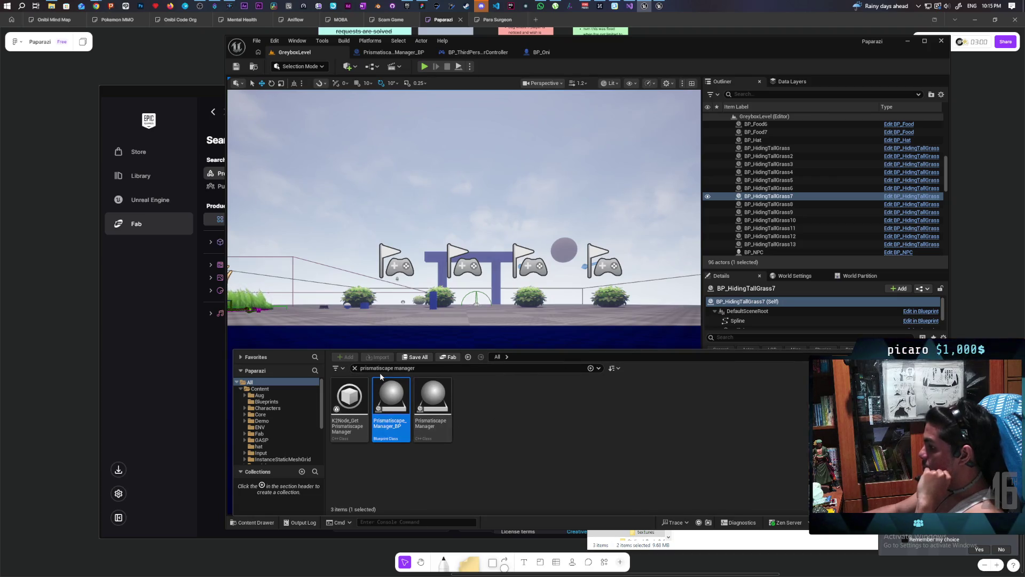
click(354, 368)
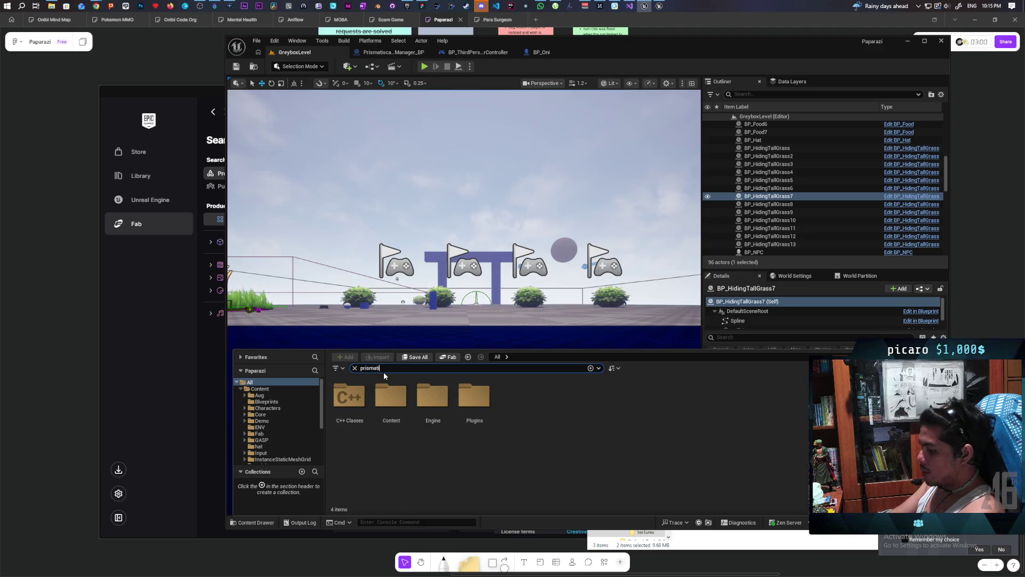
text(scap)
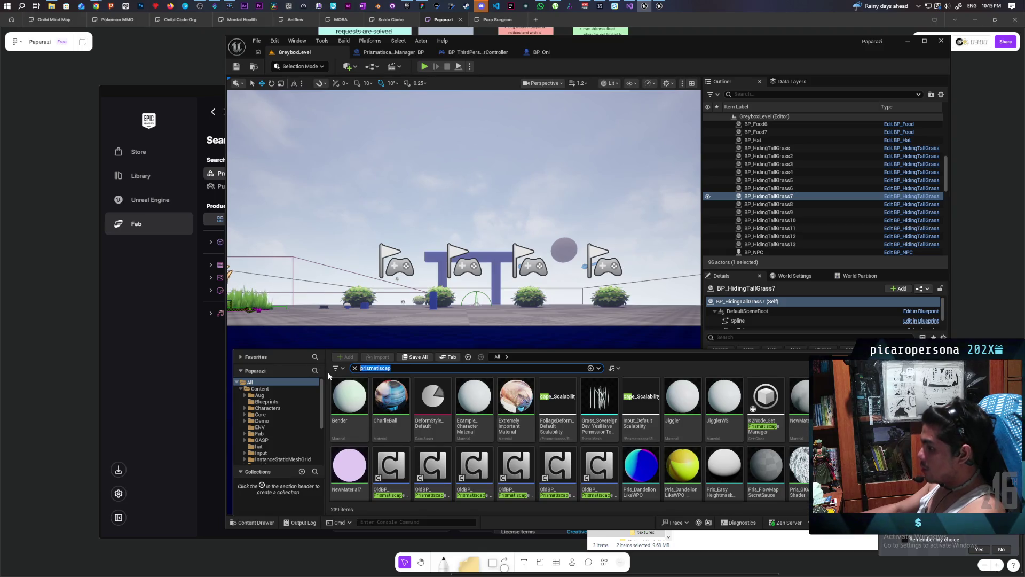
text(deform)
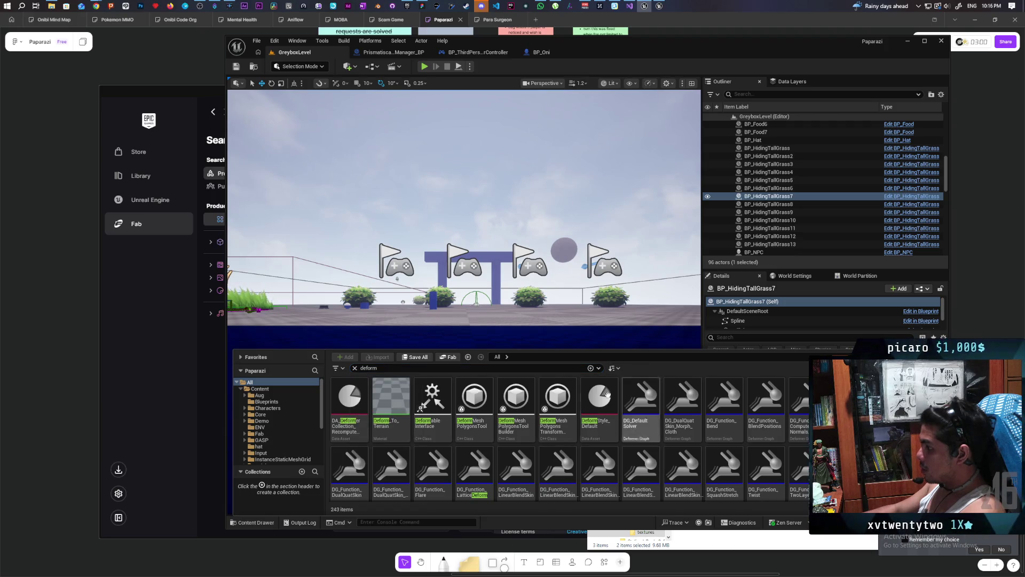
scroll(543, 471, down, 5)
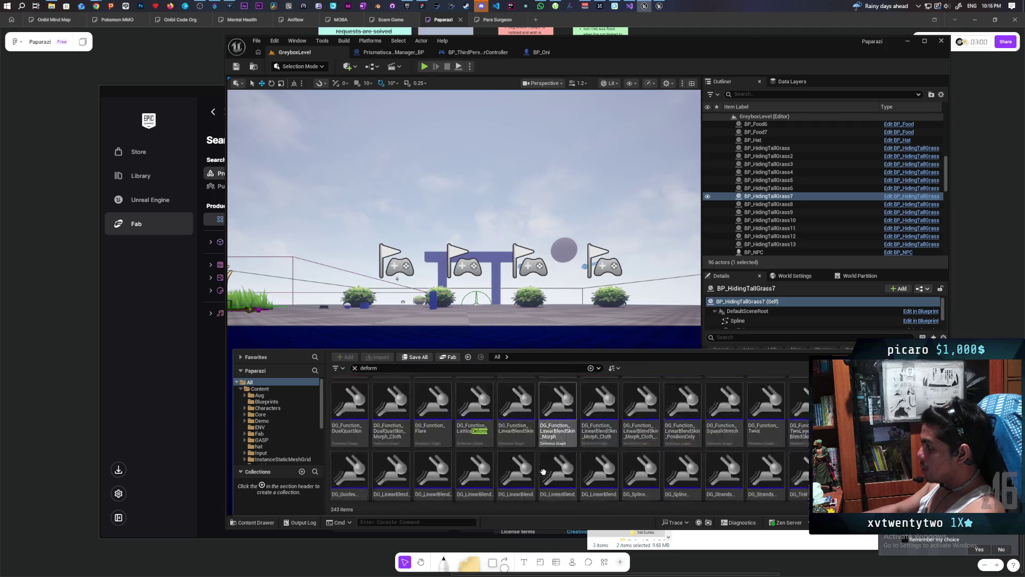
scroll(543, 463, down, 2)
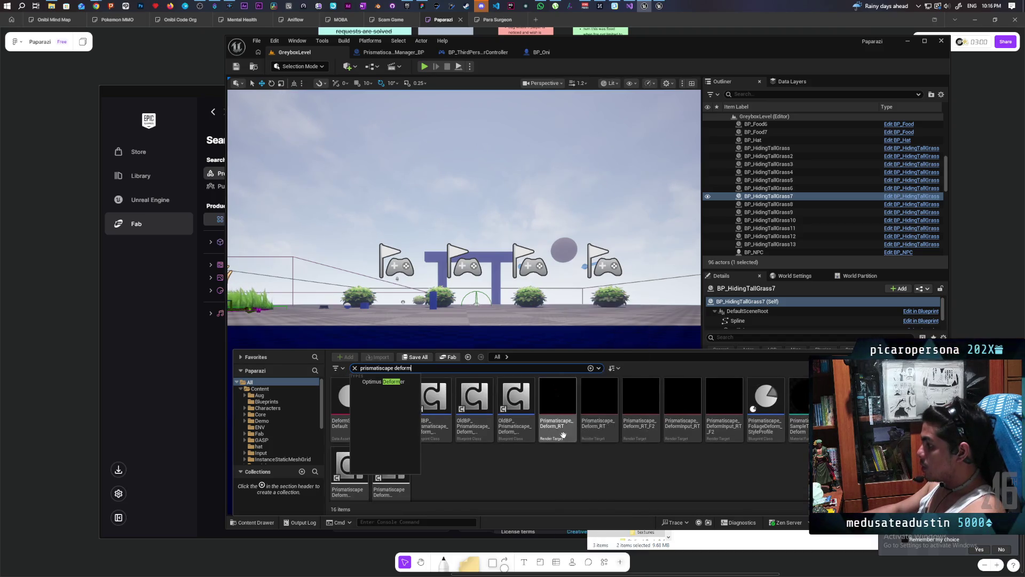
Open the Prismatiscape_Deform_RT render target in the texture editor
mouse_move(614, 436)
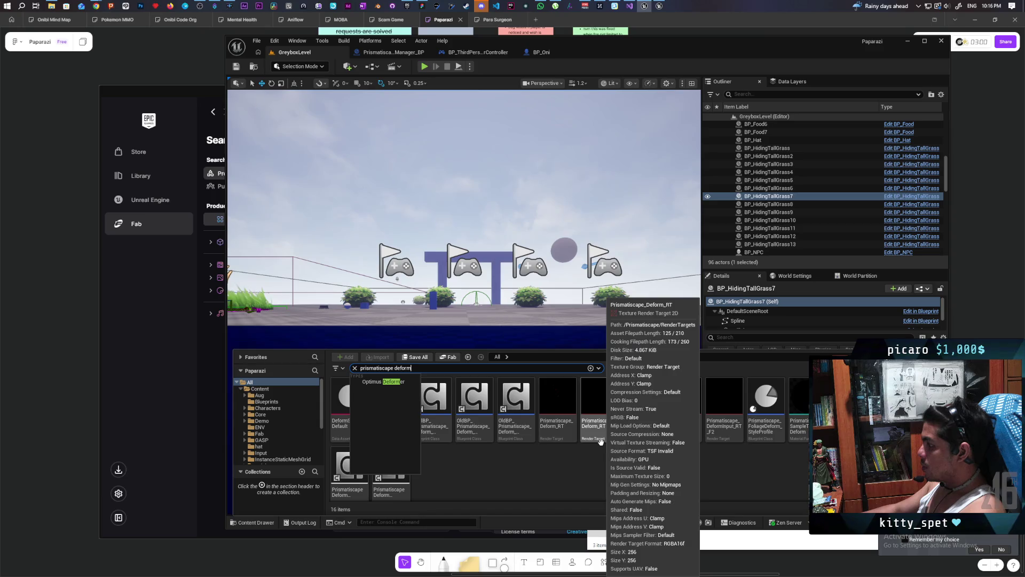
mouse_move(552, 435)
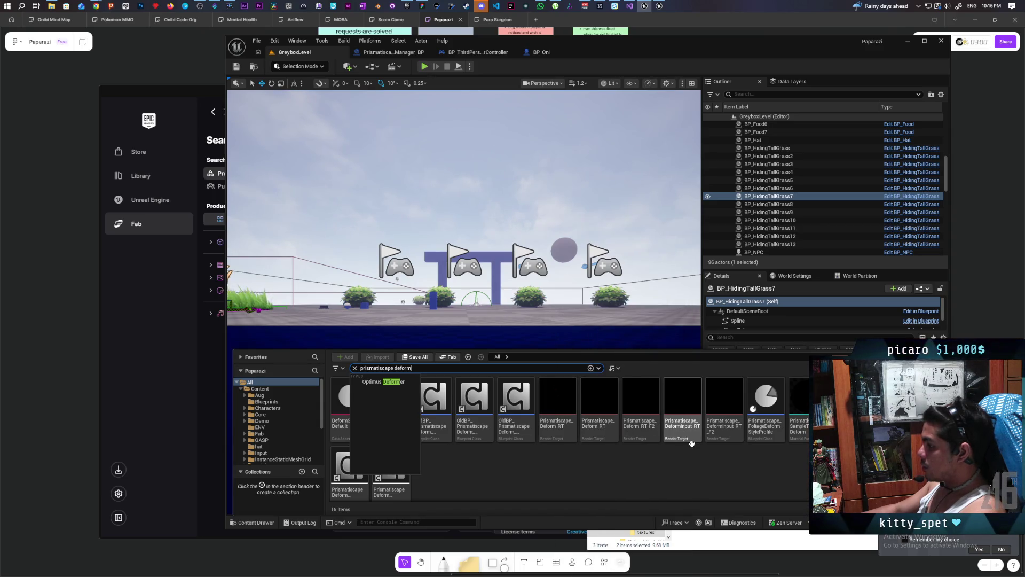
mouse_move(733, 436)
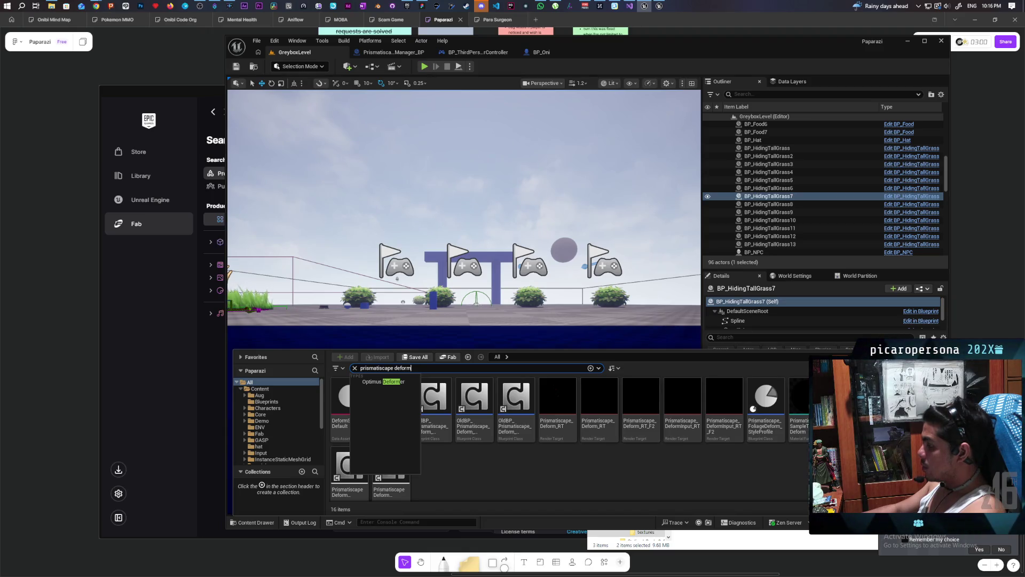
click(799, 405)
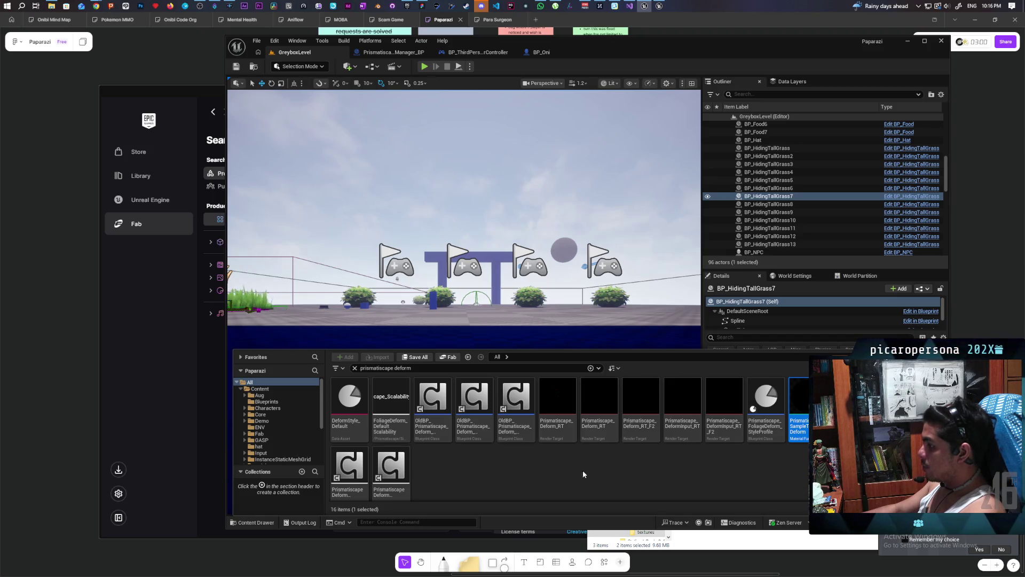
mouse_move(549, 395)
double_click(549, 395)
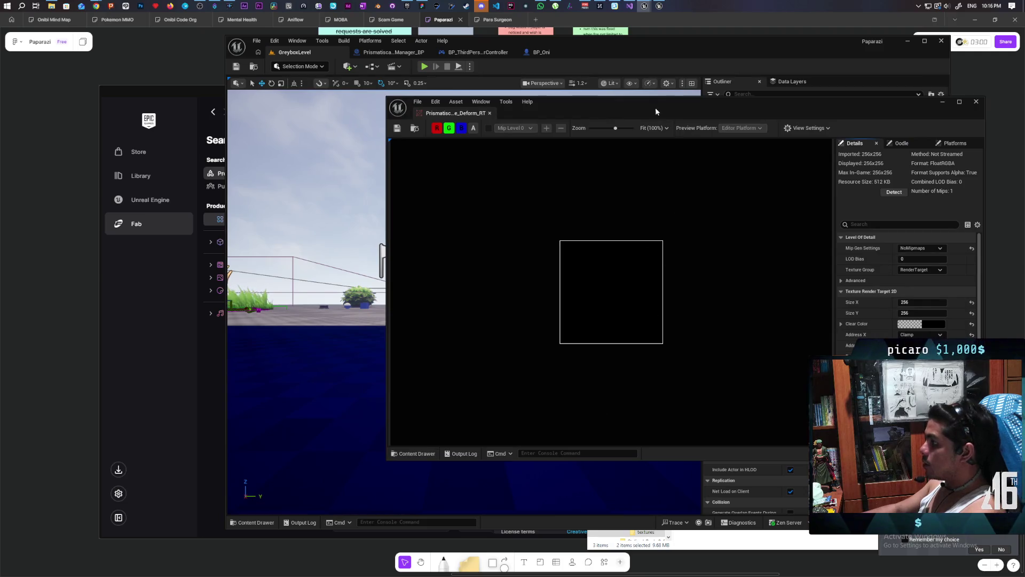
Move the render target viewer aside, start a multiplayer session and walk into the grass
mouse_move(656, 111)
mouse_down()
mouse_move(771, 81)
mouse_move(786, 96)
mouse_up()
click(425, 66)
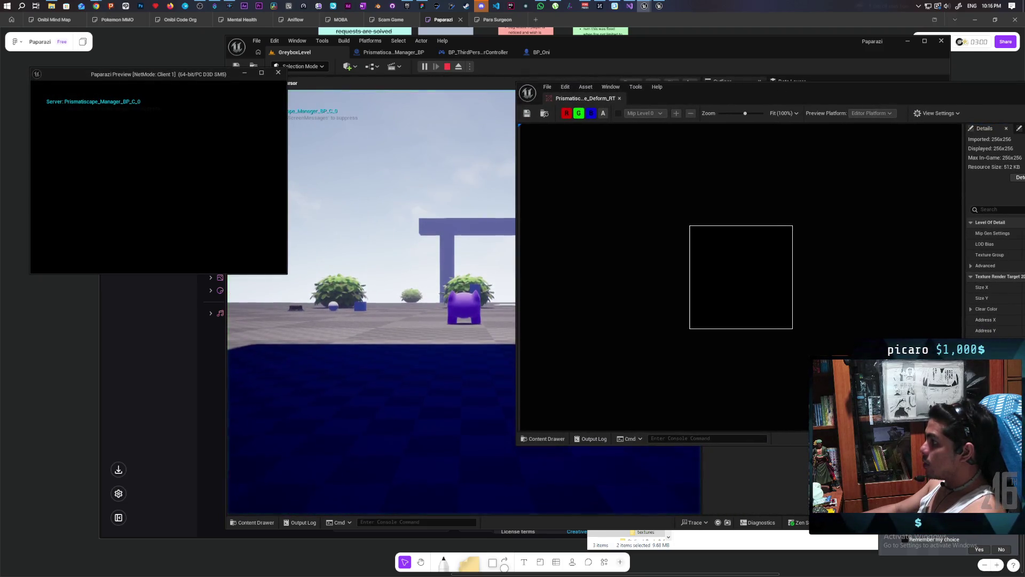
click(309, 233)
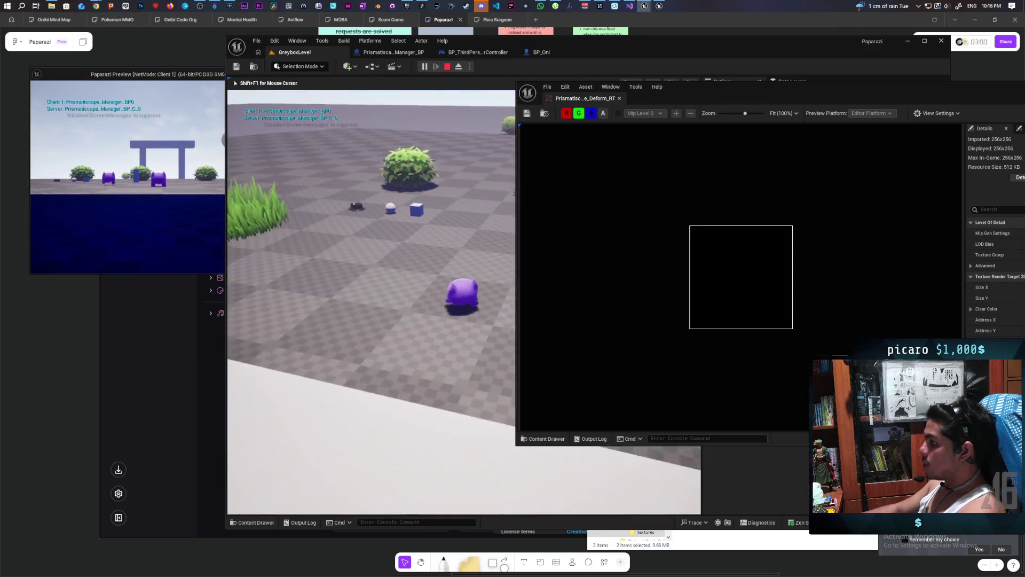
key(w)
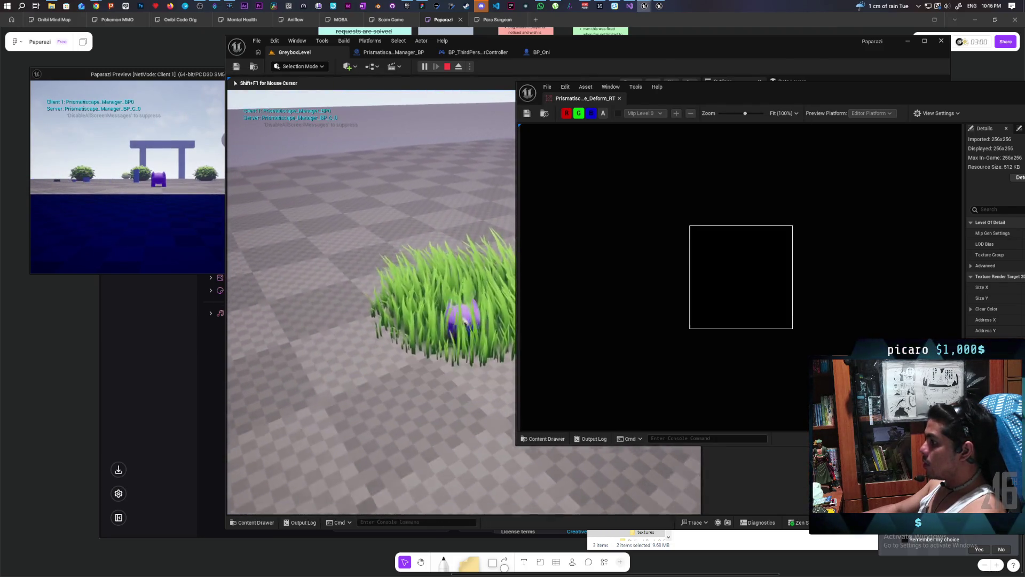
key(s)
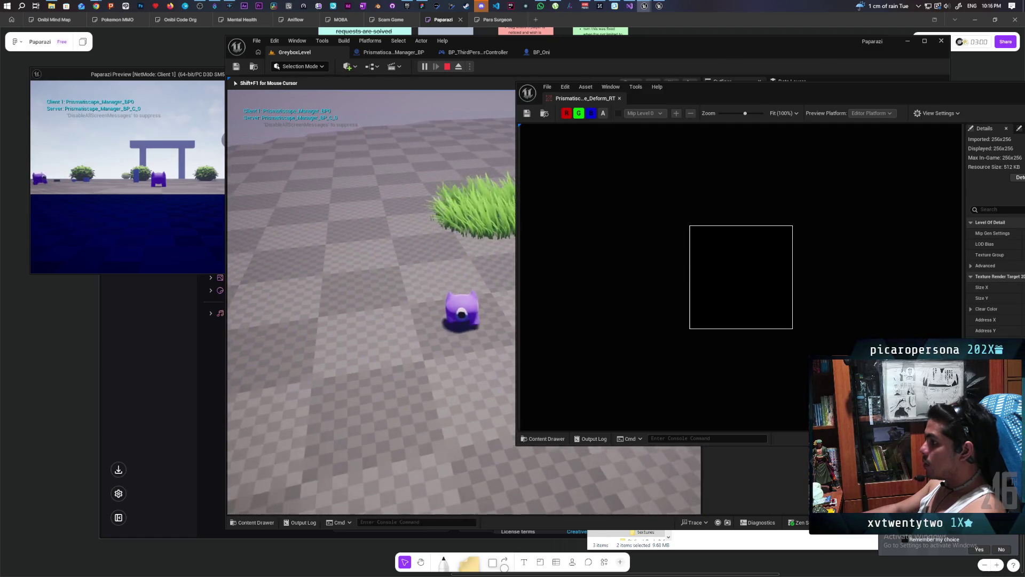
Walk the client character through the grass, stop the session, and reposition the render target viewer
key(alt+Tab)
key(w)
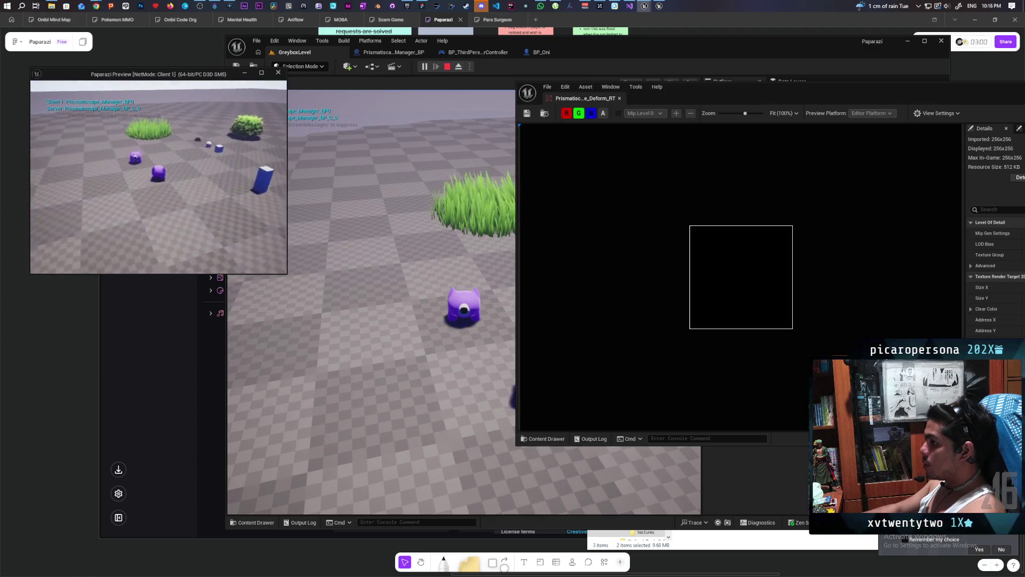
key(s)
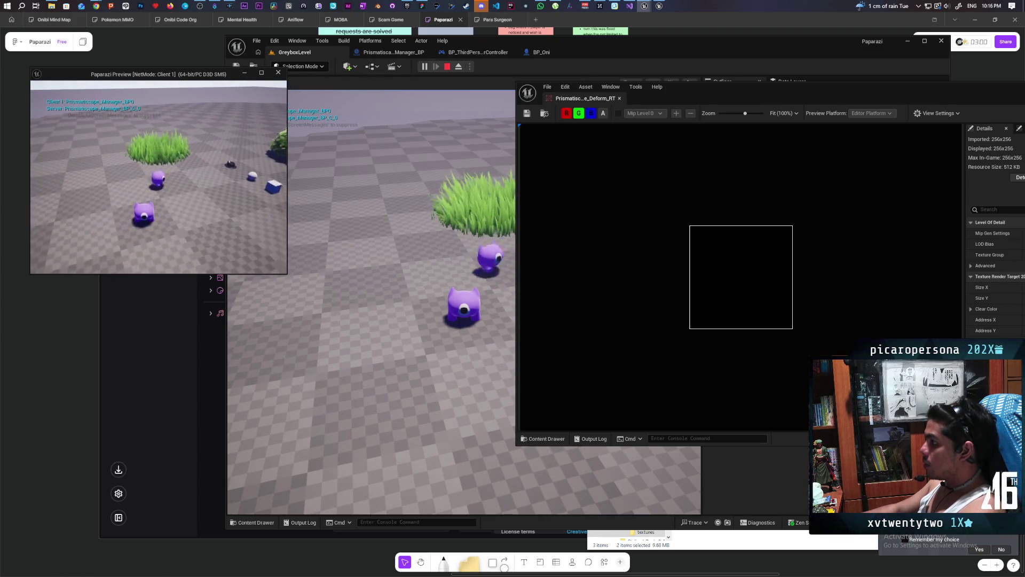
key(Escape)
mouse_move(700, 85)
mouse_down()
mouse_move(551, 172)
mouse_move(535, 145)
mouse_up()
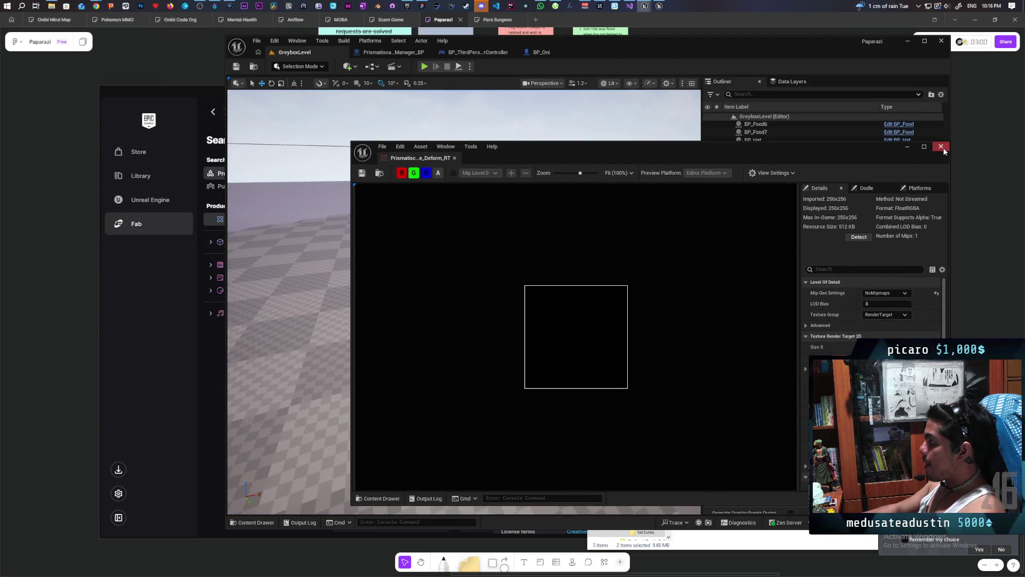
Close the render target viewer and inspect the Niagara getter and Activate nodes in Prismatiscape_Manager_BP
click(942, 151)
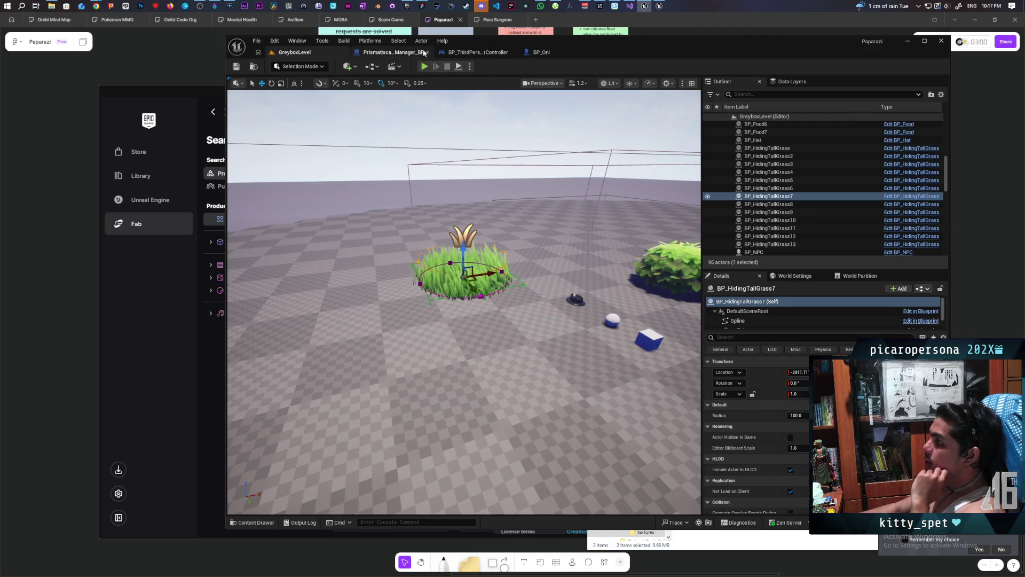
click(390, 52)
scroll(586, 239, up, 3)
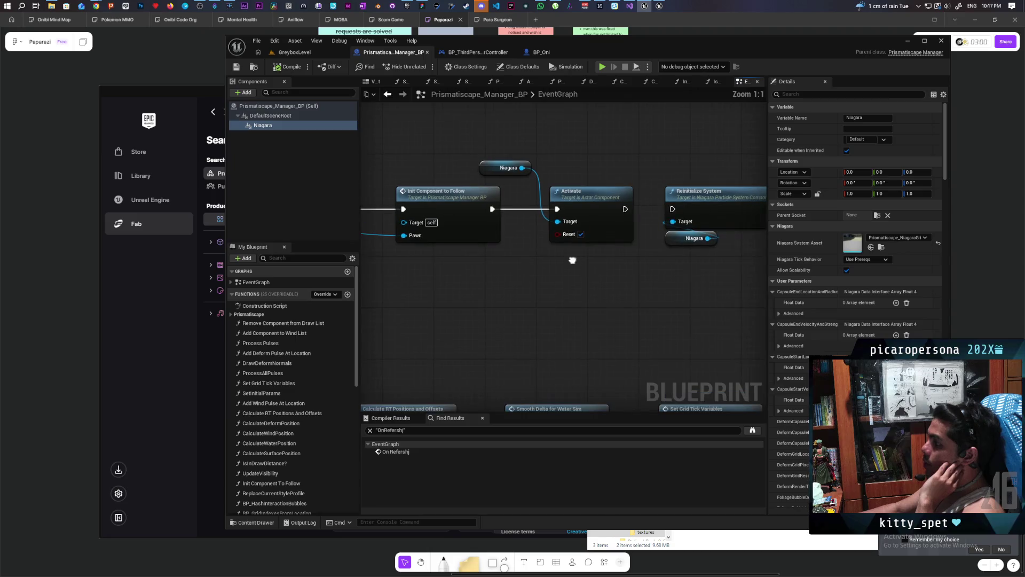
drag(509, 145, 613, 279)
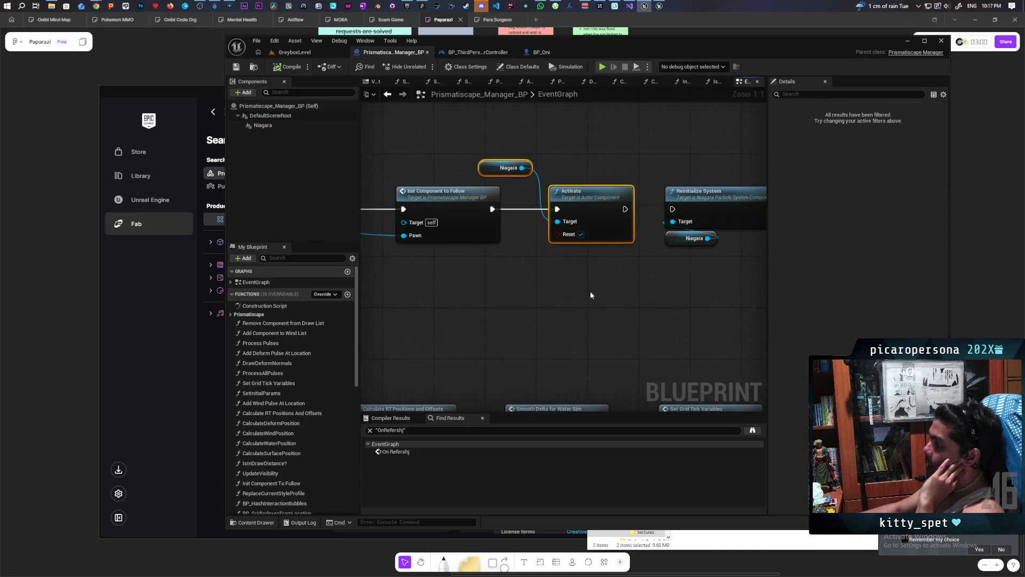
click(612, 102)
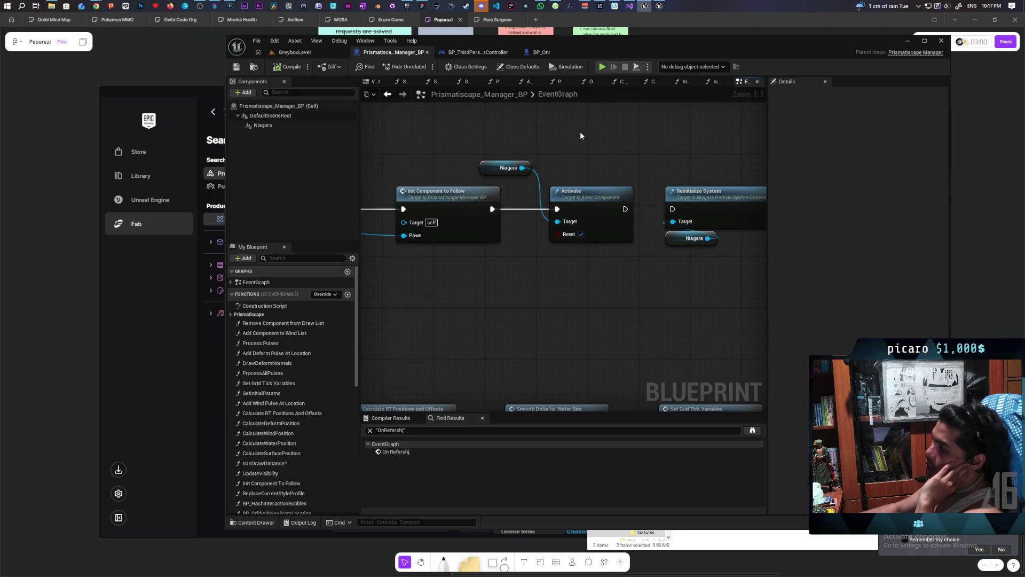
drag(528, 286, 549, 339)
Wire Initialize's exec output into Print String, compile, and return to GreyboxLevel
scroll(491, 347, down, 3)
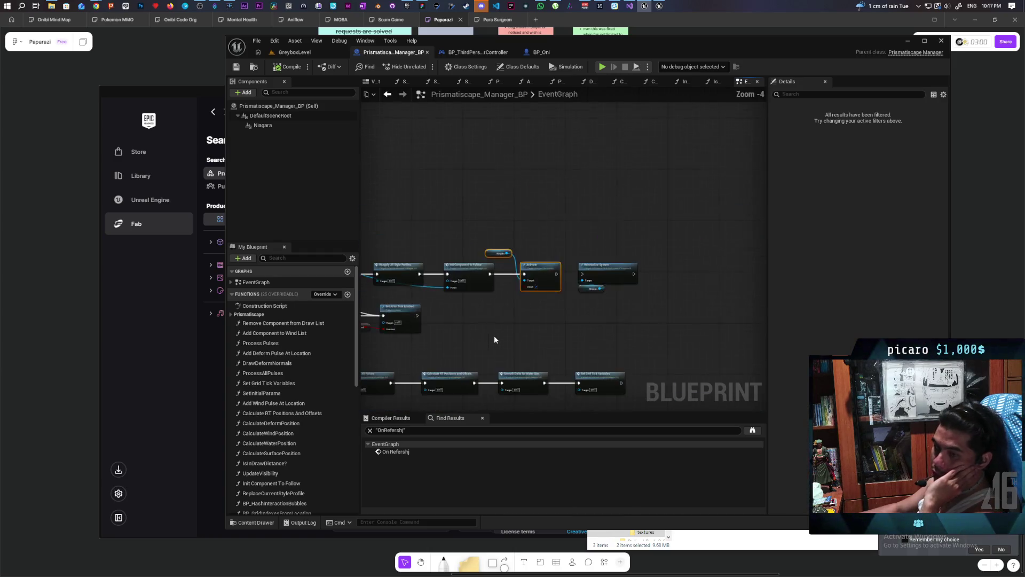
scroll(489, 264, up, 3)
drag(470, 228, 520, 312)
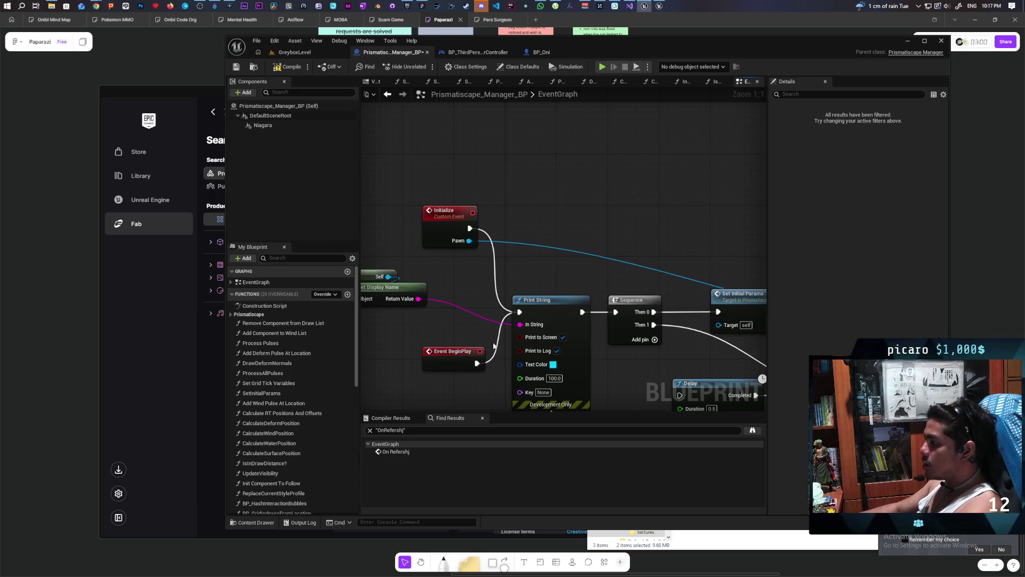
click(282, 70)
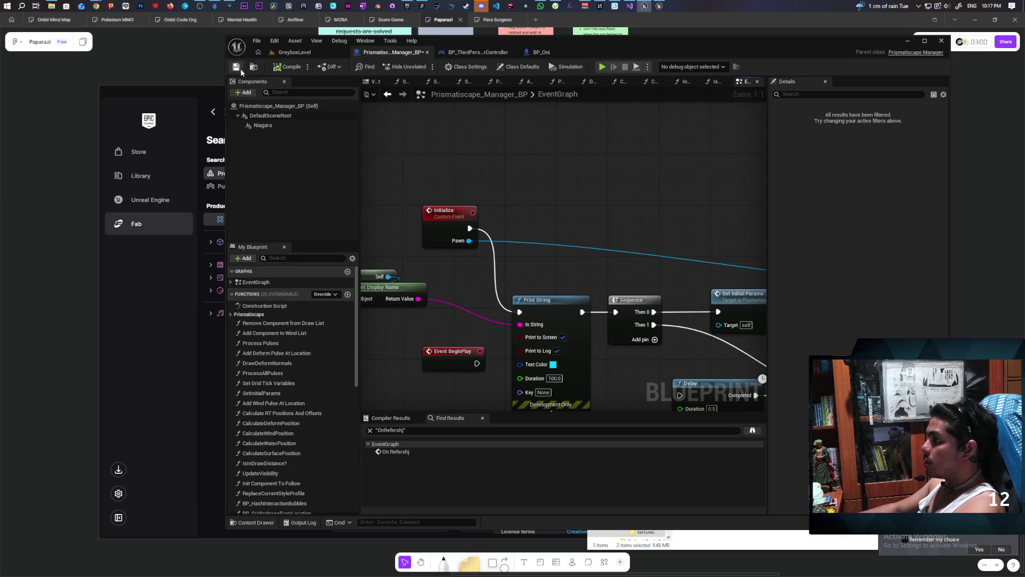
click(295, 52)
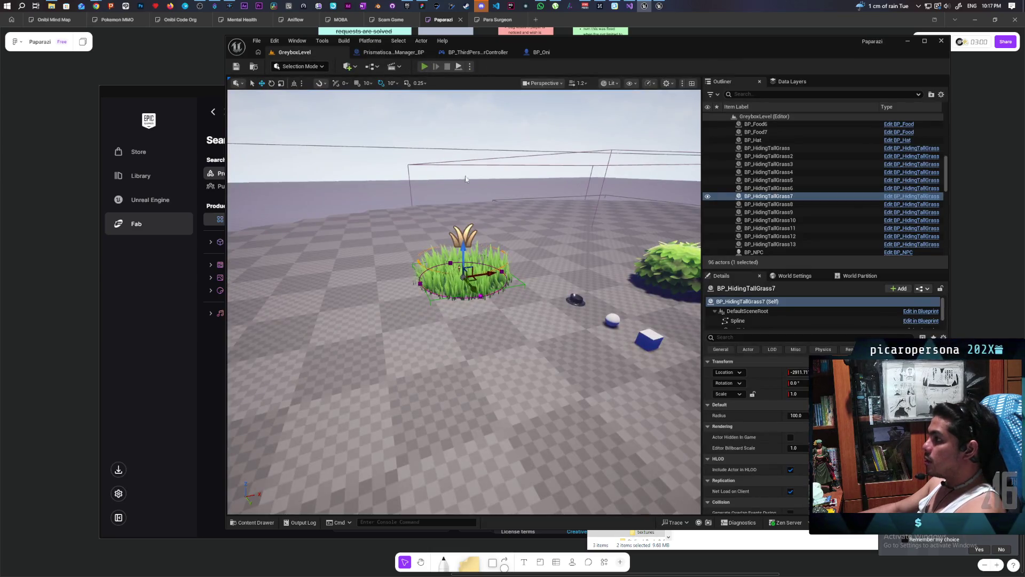
key(alt+p)
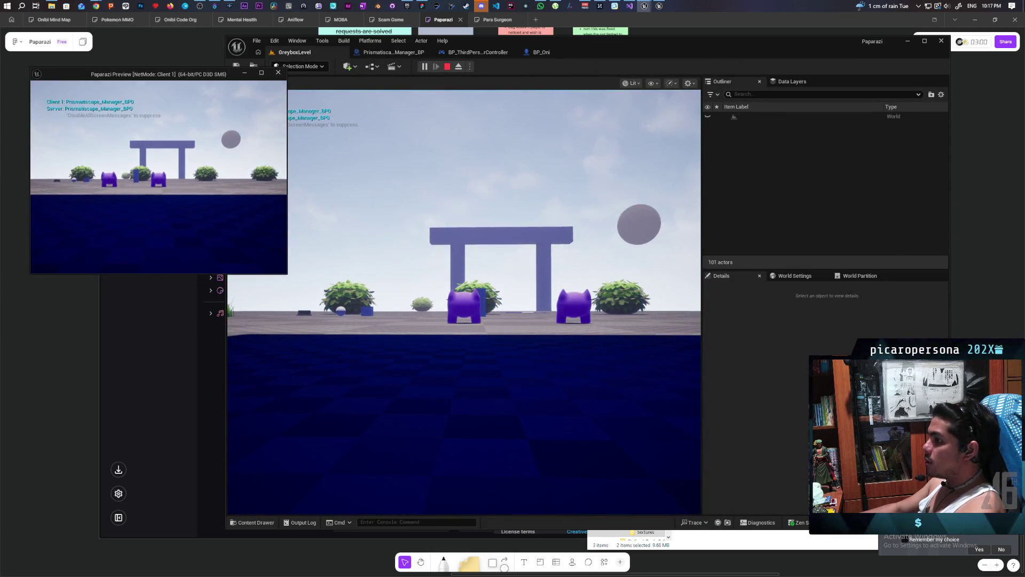
click(465, 299)
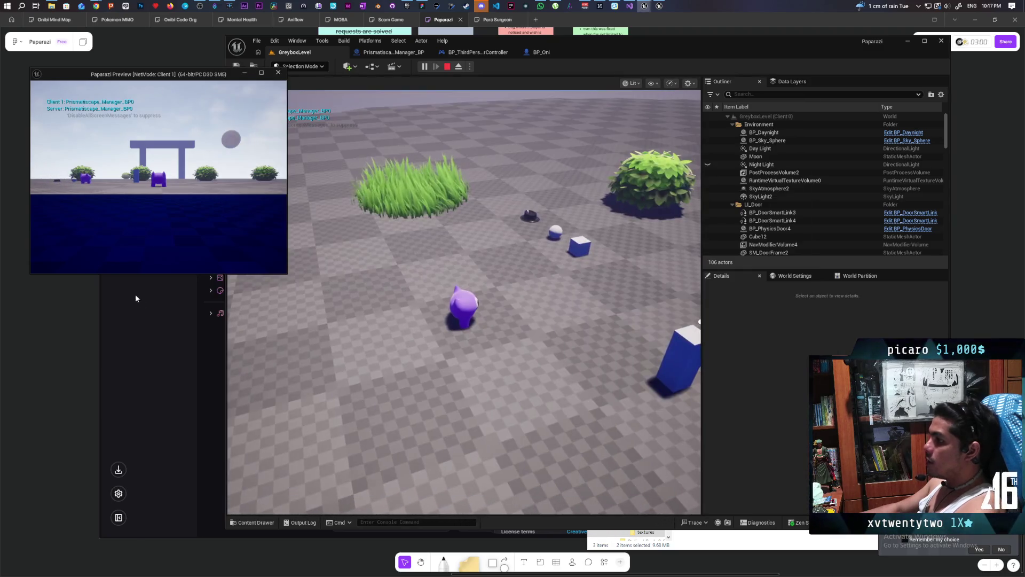
click(135, 256)
key(w)
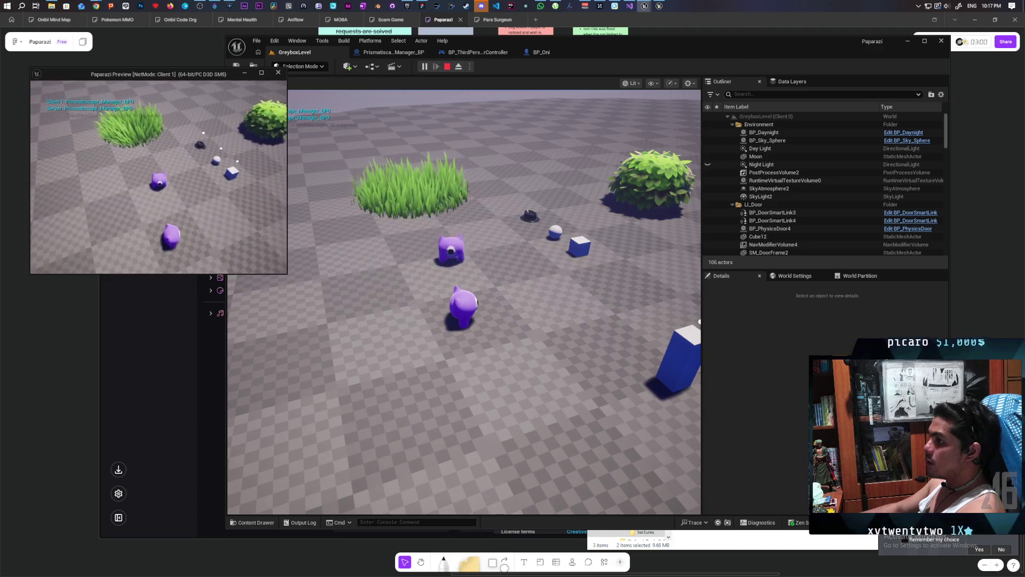
key(w)
key(w)
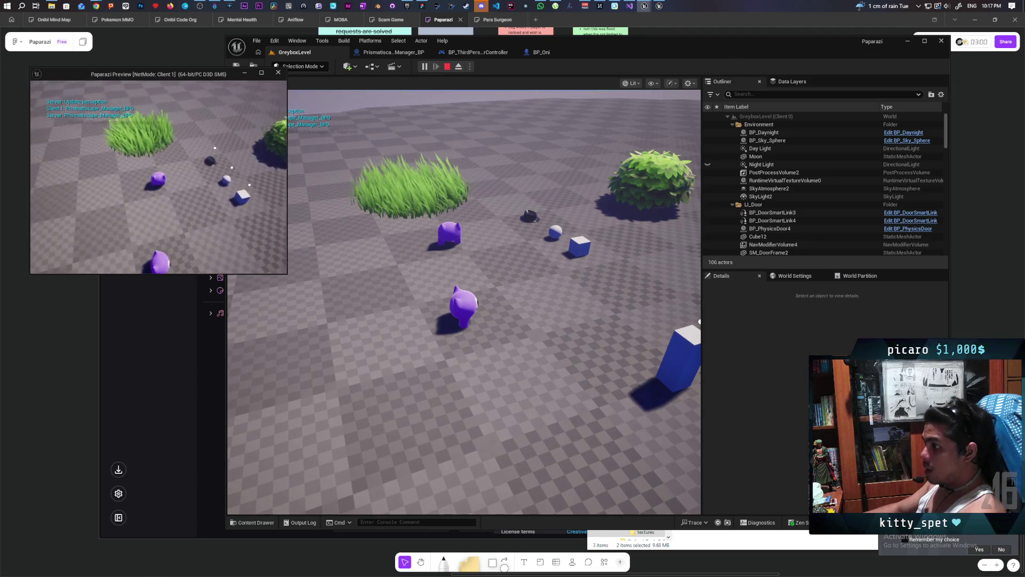
click(464, 321)
key(w)
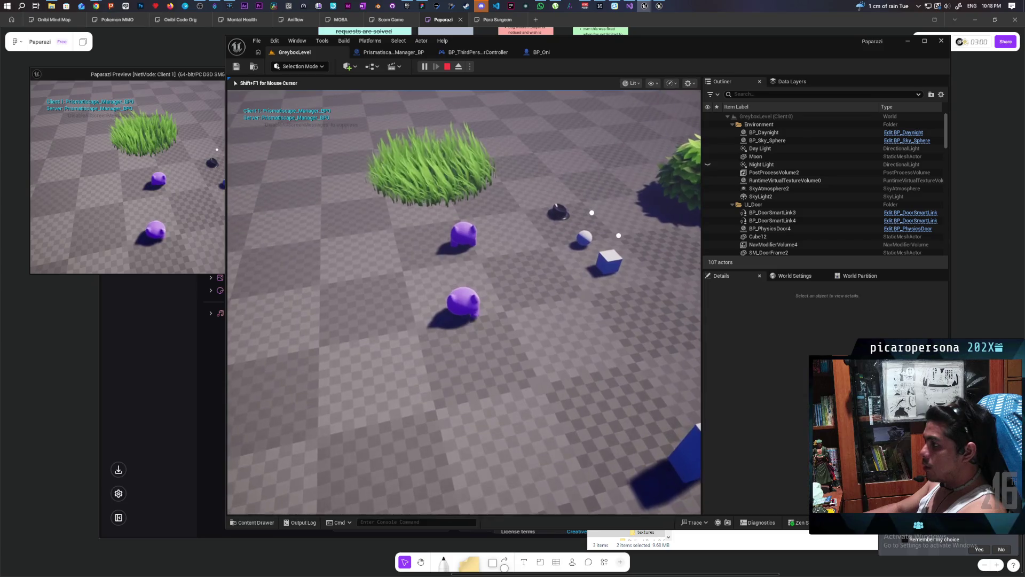
key(s)
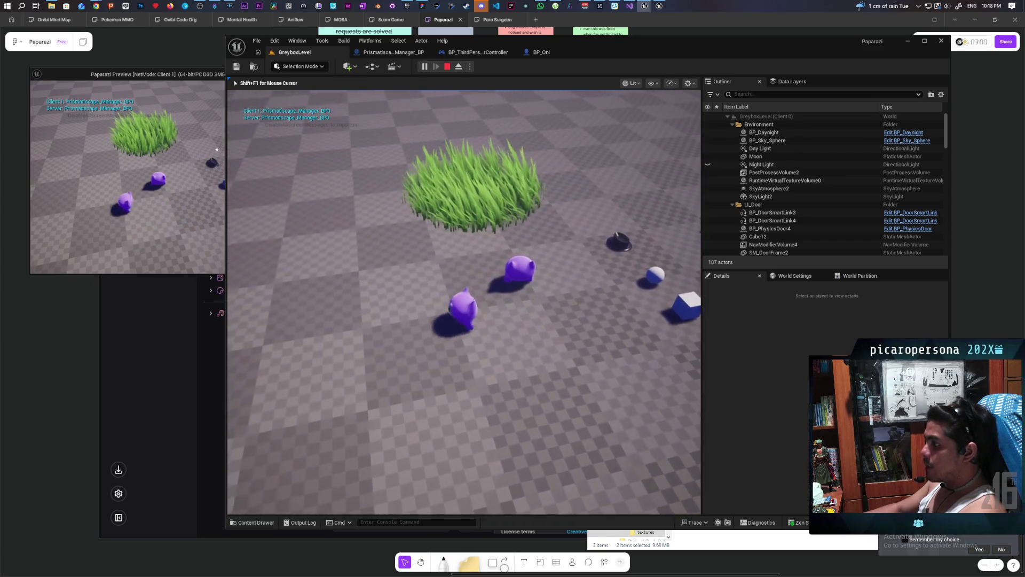
key(w)
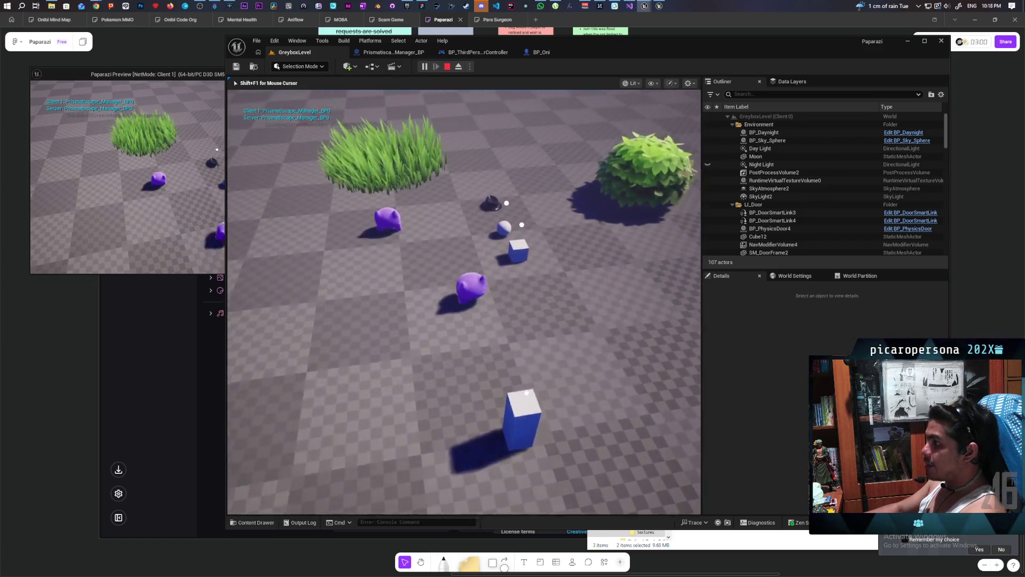
key(w)
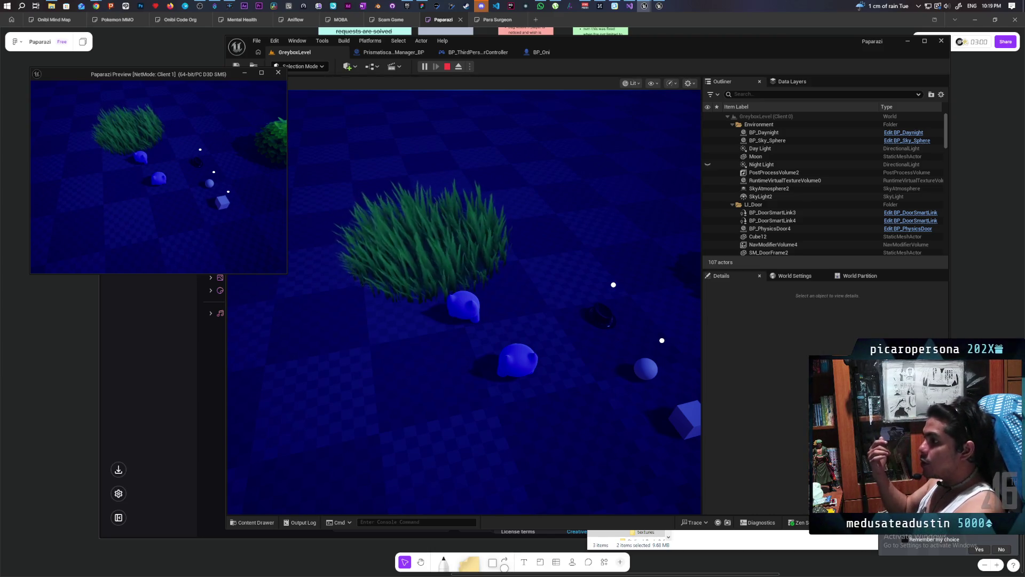
key(Escape)
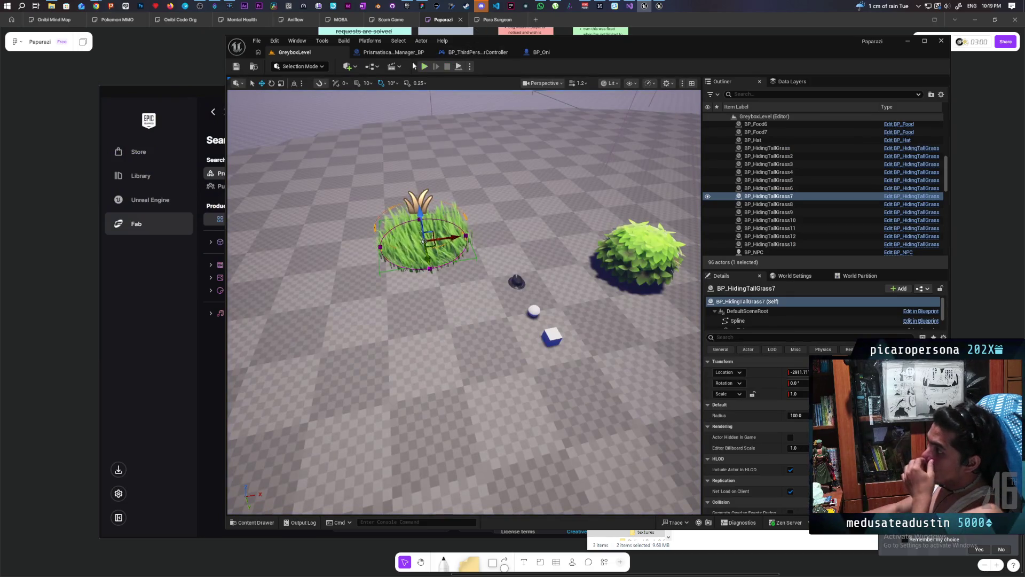
Locate the Init Component To Follow node in the manager's EventGraph and open its function graph
click(393, 52)
drag(552, 183, 453, 175)
scroll(514, 178, up, 3)
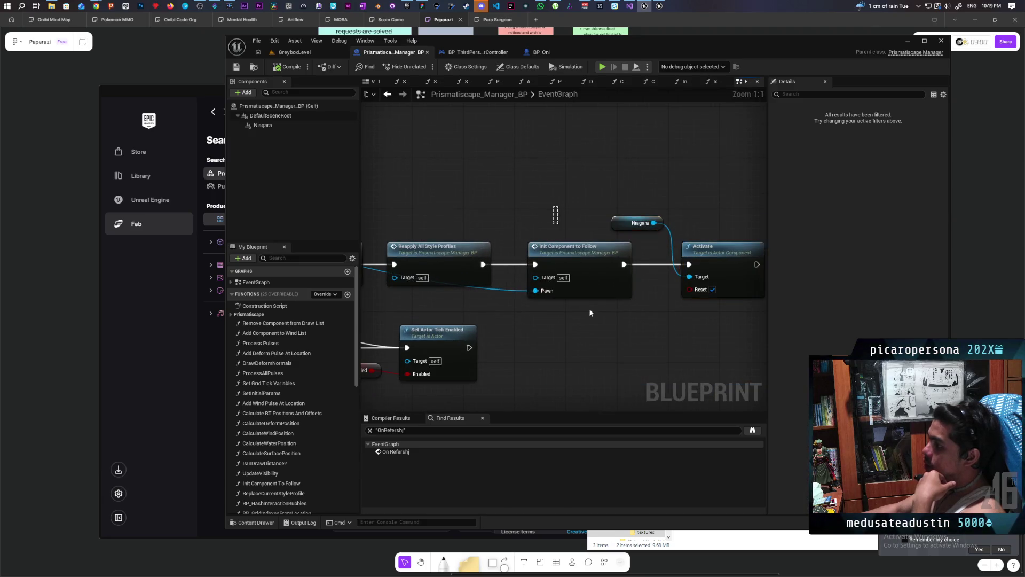
click(574, 273)
click(580, 318)
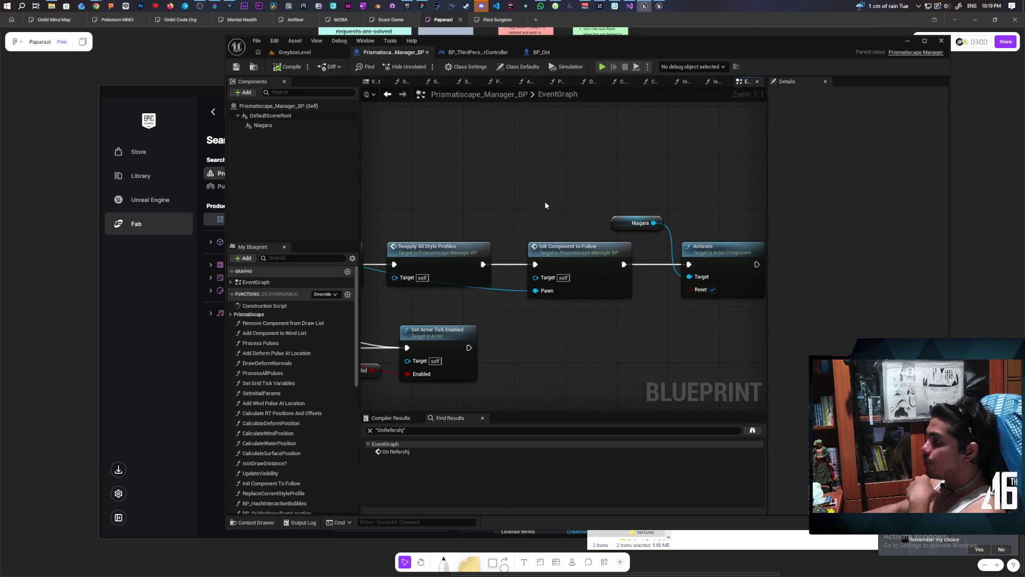
drag(582, 349, 582, 349)
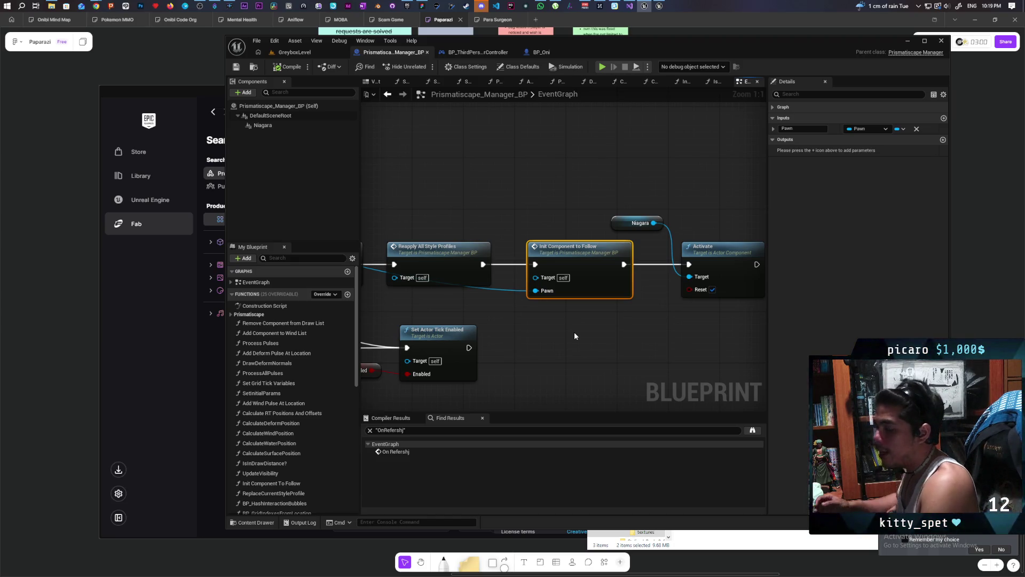
mouse_move(462, 292)
mouse_down()
mouse_move(553, 299)
mouse_move(536, 302)
mouse_up()
mouse_move(598, 205)
mouse_down()
mouse_move(619, 346)
mouse_move(610, 224)
mouse_move(634, 352)
mouse_up()
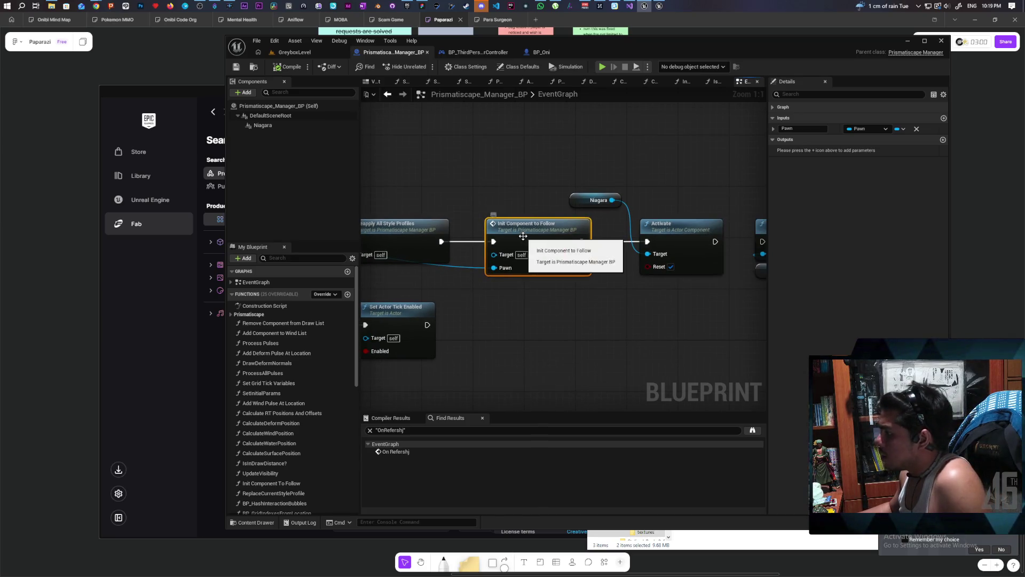
double_click(534, 260)
drag(533, 260, 491, 257)
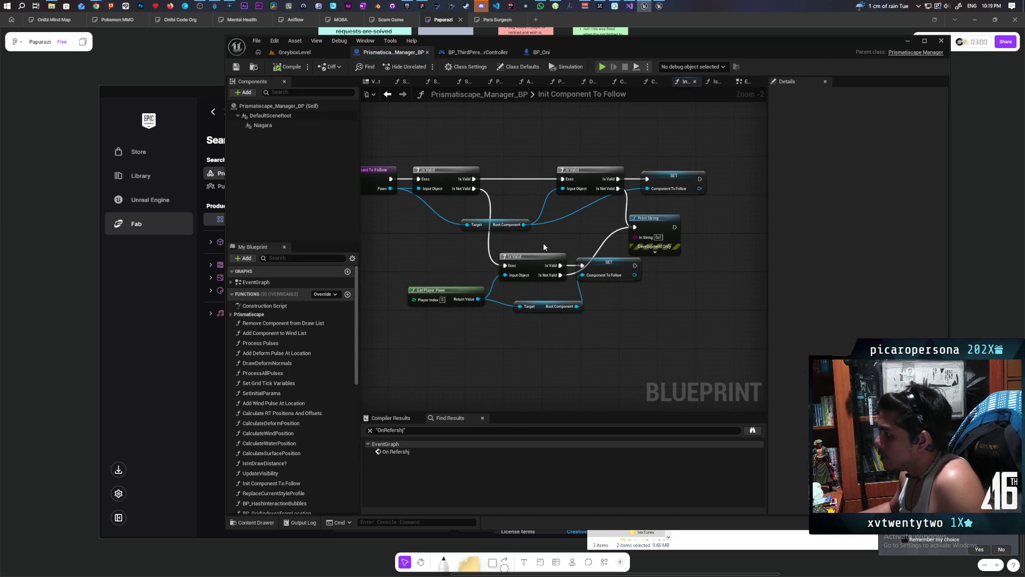
Browse the Calculate RT Positions And Offsets function up to Calculate Water Position
drag(665, 216, 645, 199)
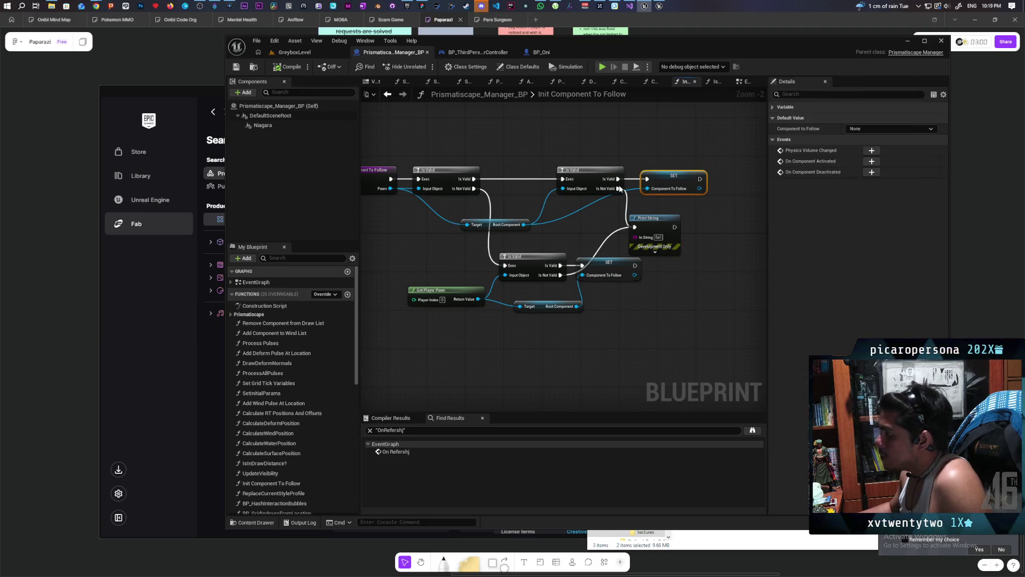
click(387, 95)
scroll(624, 262, down, 3)
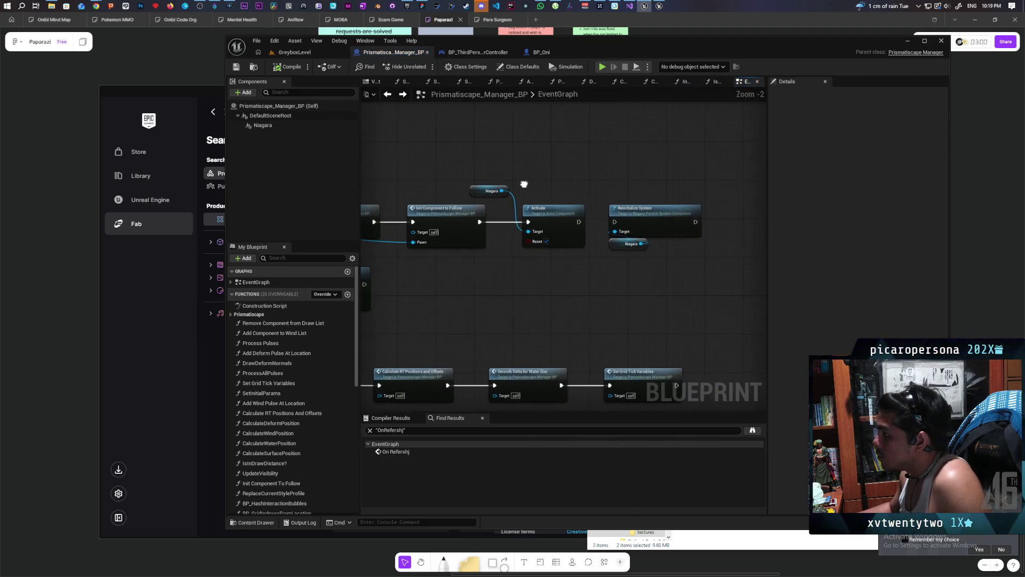
scroll(576, 239, up, 3)
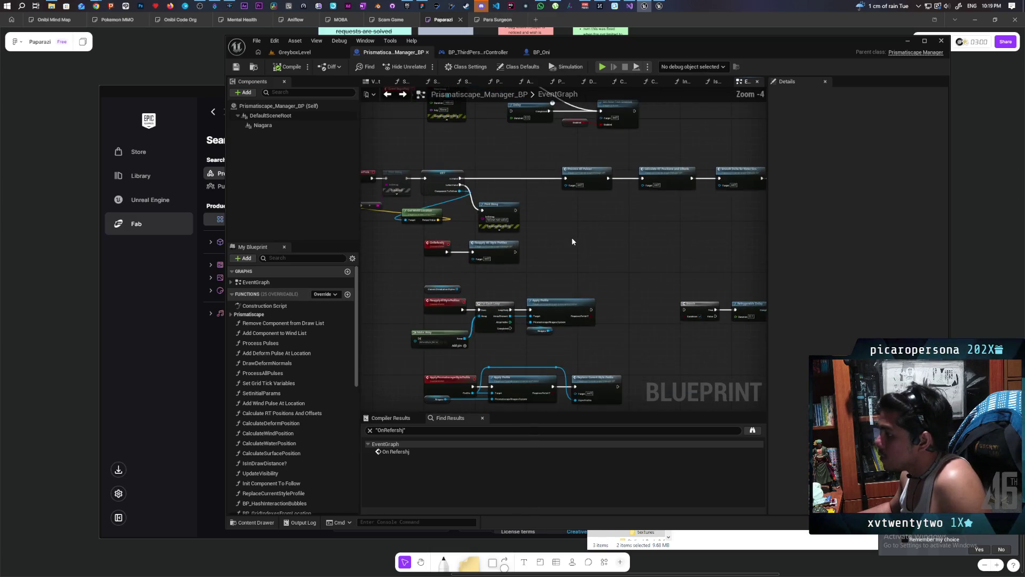
mouse_move(635, 233)
mouse_down()
mouse_move(539, 238)
mouse_move(558, 259)
mouse_move(559, 247)
mouse_move(479, 245)
mouse_move(518, 254)
mouse_move(552, 244)
mouse_move(589, 178)
mouse_up()
double_click(554, 211)
drag(620, 239, 520, 244)
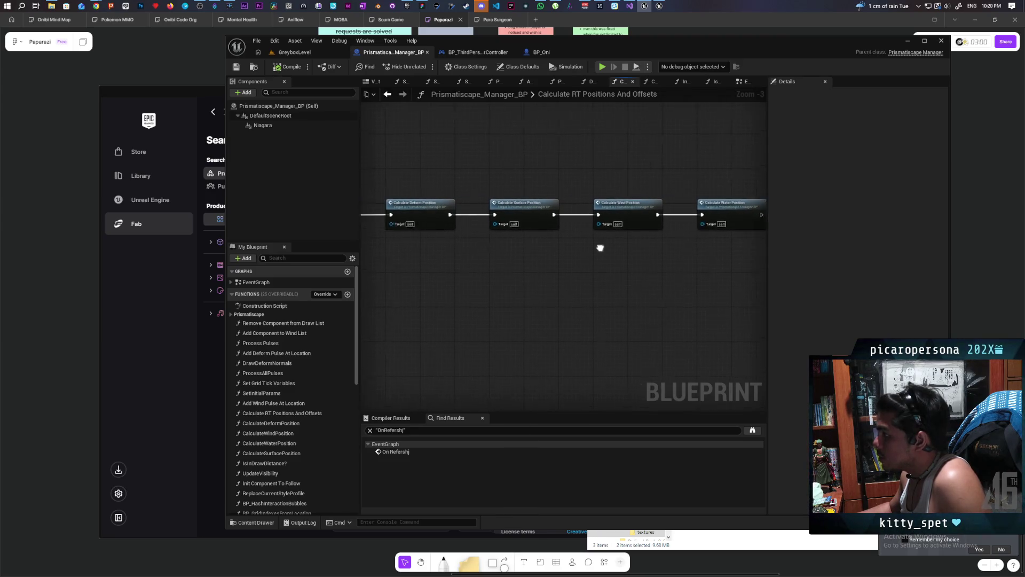
Find references to ComponentToFollow by name and jump to its use in Set Grid Tick Variables
click(387, 94)
double_click(555, 197)
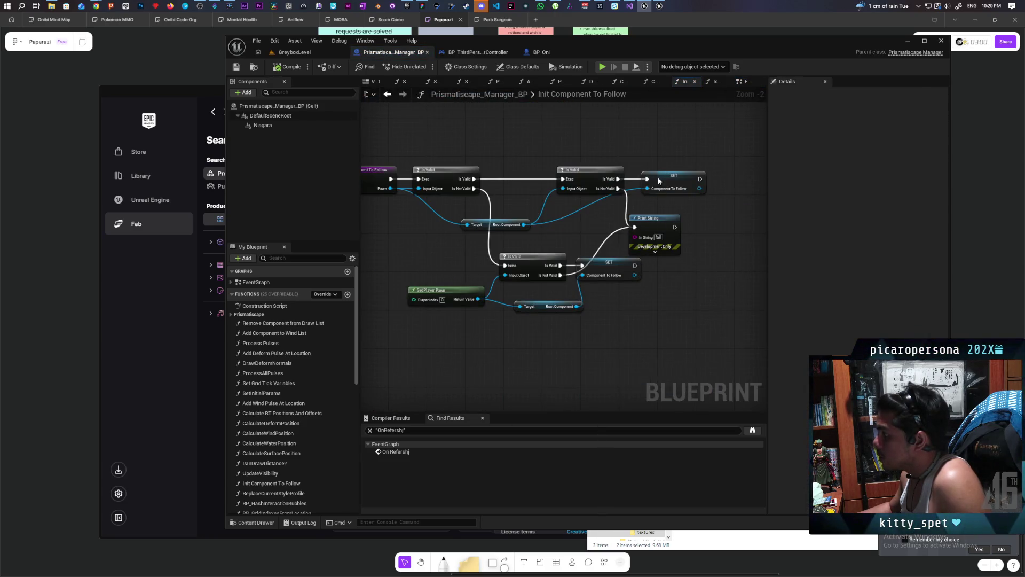
right_click(660, 180)
mouse_move(710, 262)
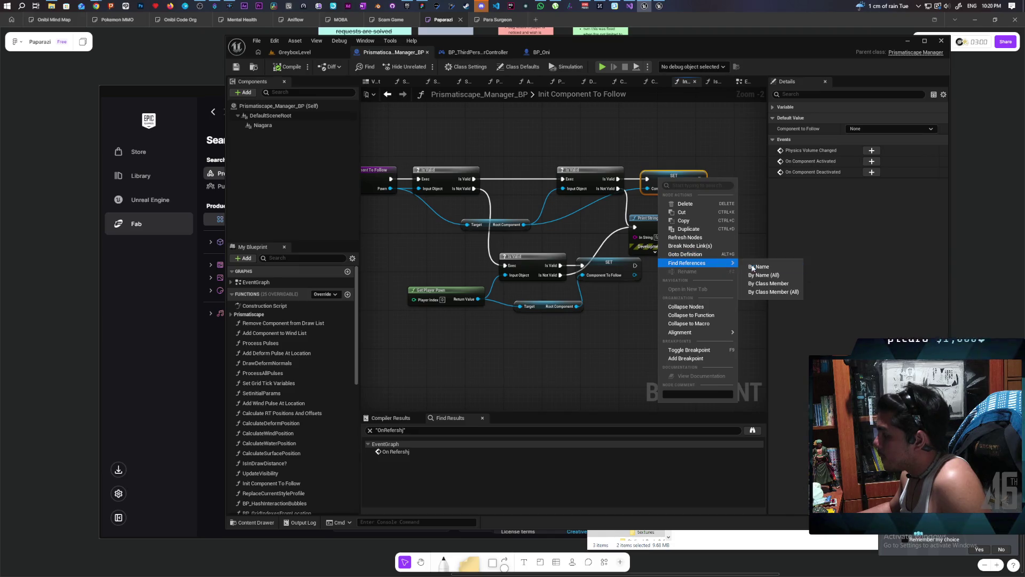
click(769, 286)
click(427, 451)
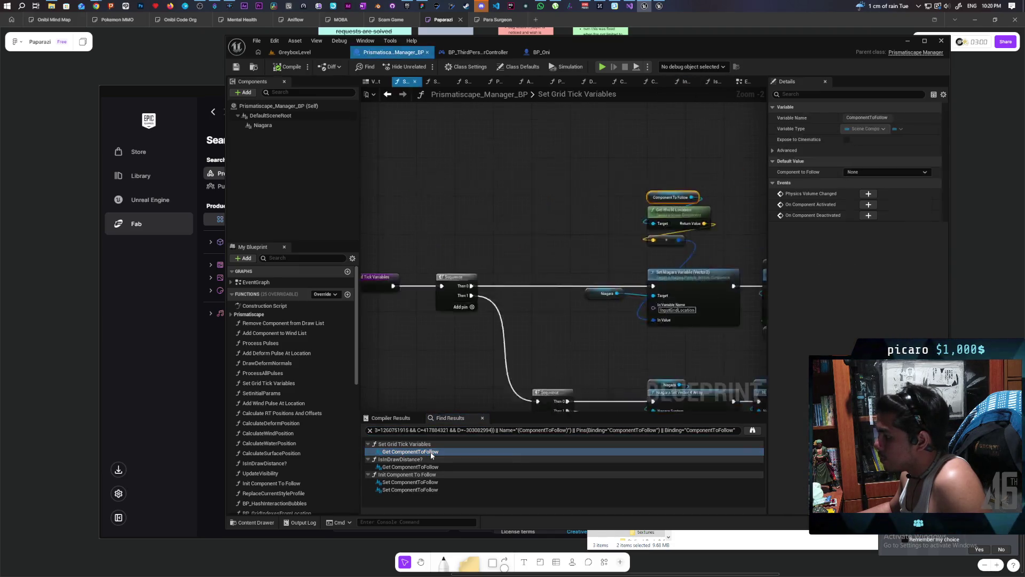
Select the Component To Follow location-to-Niagara node chain in Set Grid Tick Variables
mouse_move(551, 280)
mouse_down()
mouse_move(487, 223)
mouse_move(689, 223)
mouse_up()
drag(469, 215, 463, 289)
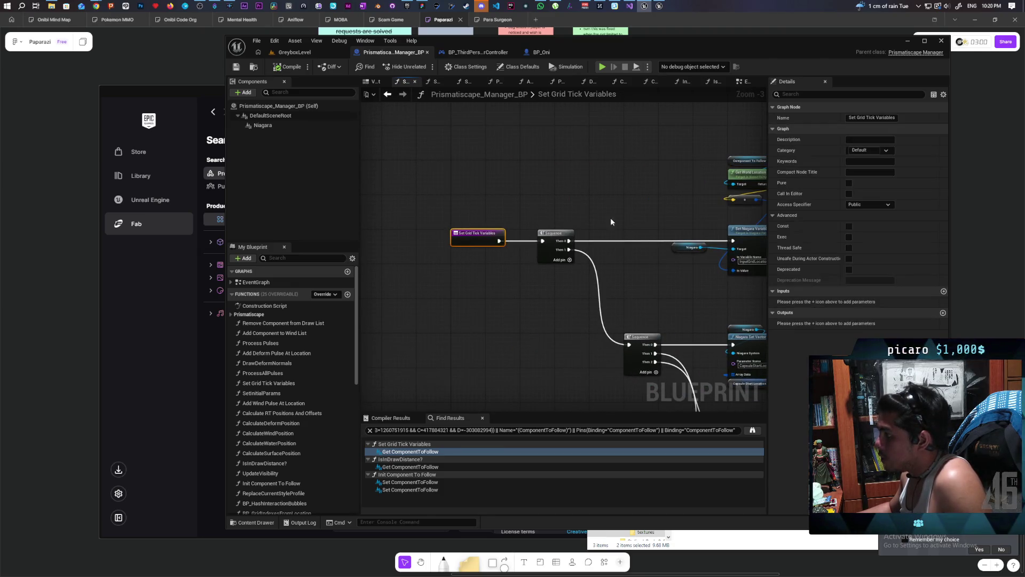
scroll(481, 225, up, 5)
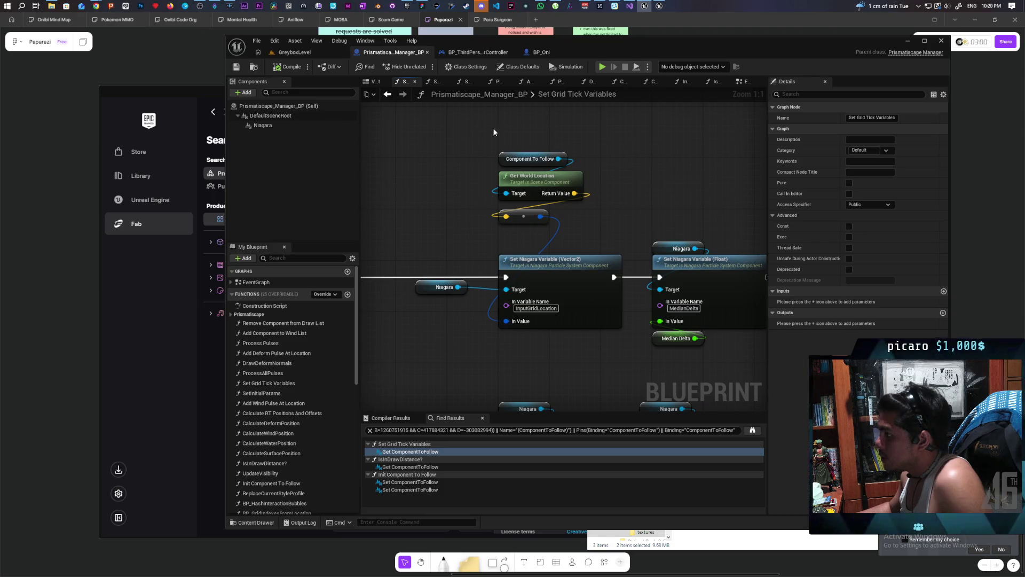
drag(480, 122, 554, 187)
drag(617, 199, 626, 190)
drag(486, 140, 614, 210)
drag(518, 352, 597, 148)
click(443, 287)
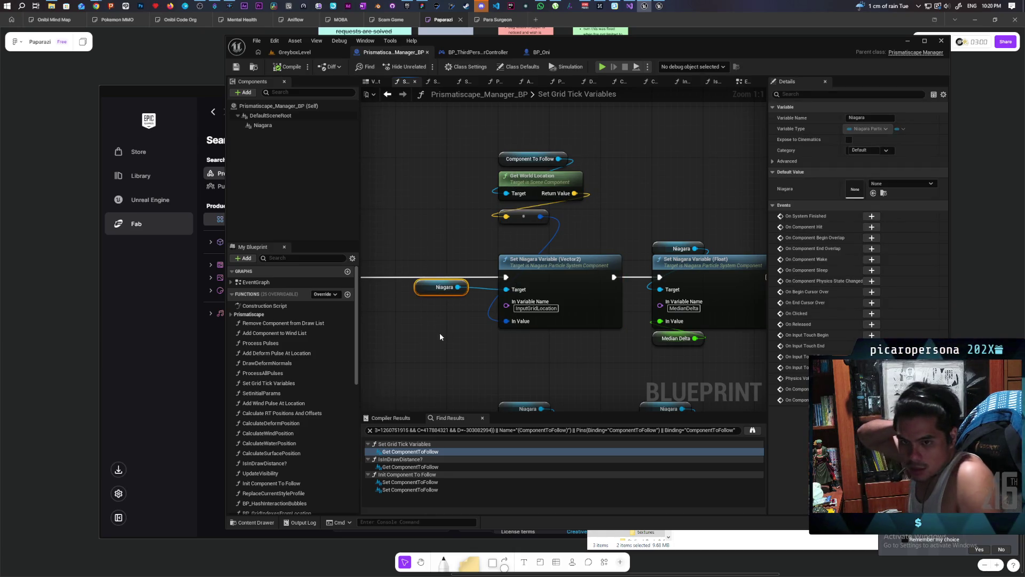
mouse_move(412, 155)
mouse_down()
mouse_move(491, 235)
mouse_move(559, 357)
mouse_up()
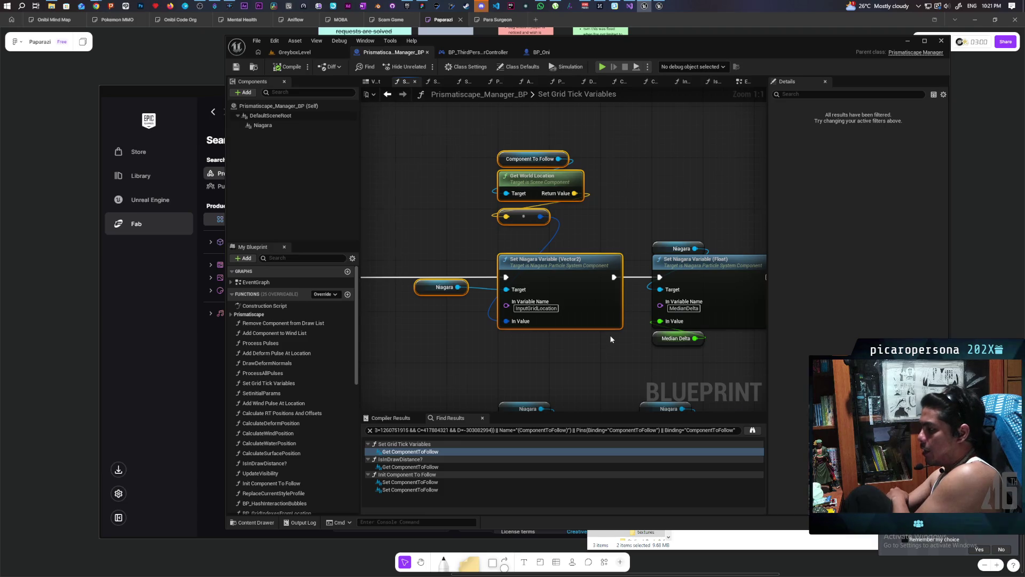
Inspect the Niagara Set Vector 4 Array nodes, then fly around the GreyboxLevel grass patches
scroll(609, 348, down, 2)
mouse_move(604, 213)
mouse_down()
mouse_move(627, 201)
mouse_move(559, 190)
mouse_move(602, 174)
mouse_move(589, 189)
mouse_up()
drag(484, 202, 553, 296)
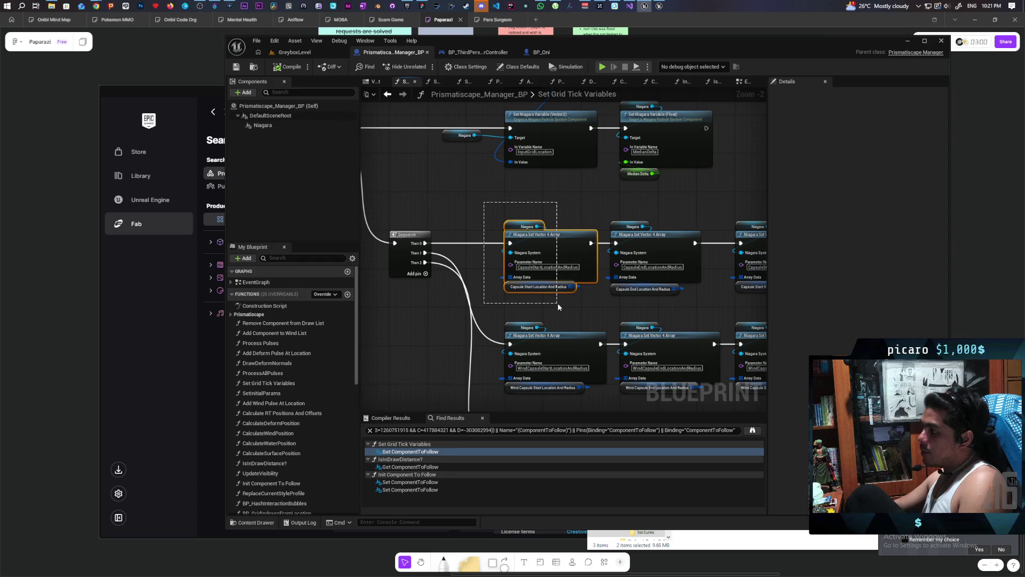
drag(557, 302, 577, 304)
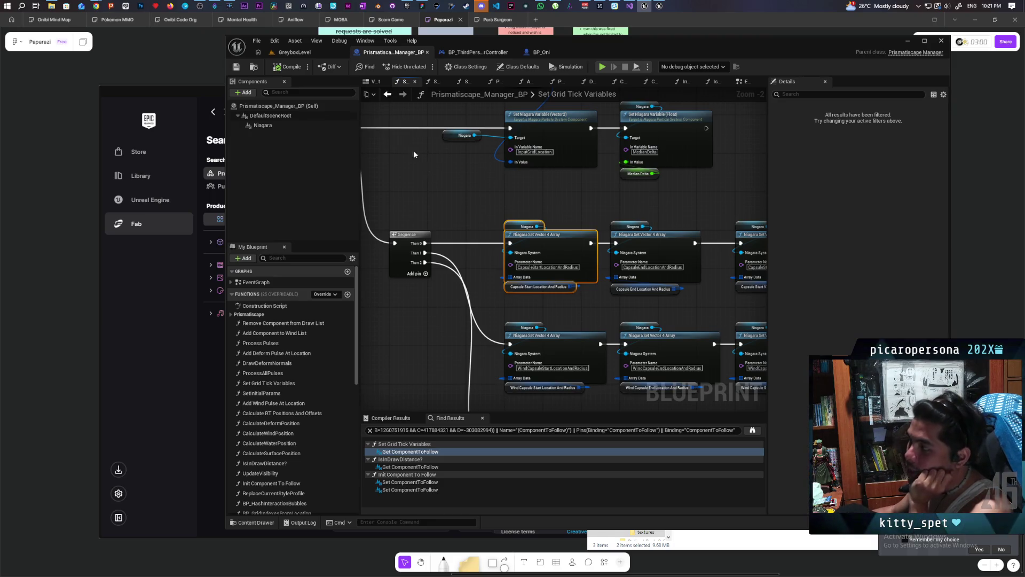
click(294, 52)
mouse_move(478, 229)
mouse_down()
mouse_move(578, 198)
mouse_move(538, 263)
mouse_up()
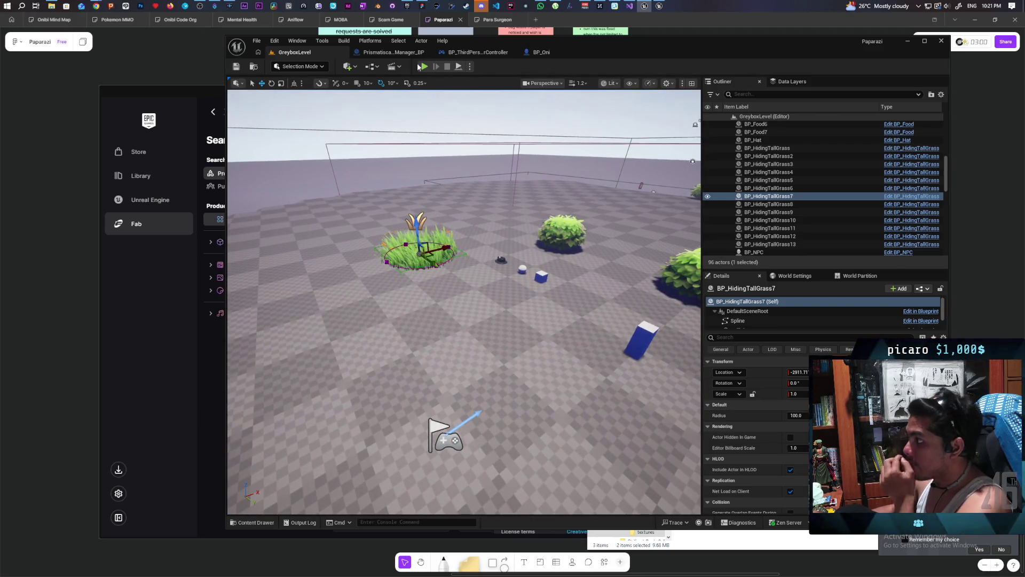
Navigate back to Prismatiscape_Manager_BP's EventGraph and pan to the tick chain
click(401, 53)
scroll(464, 220, down, 6)
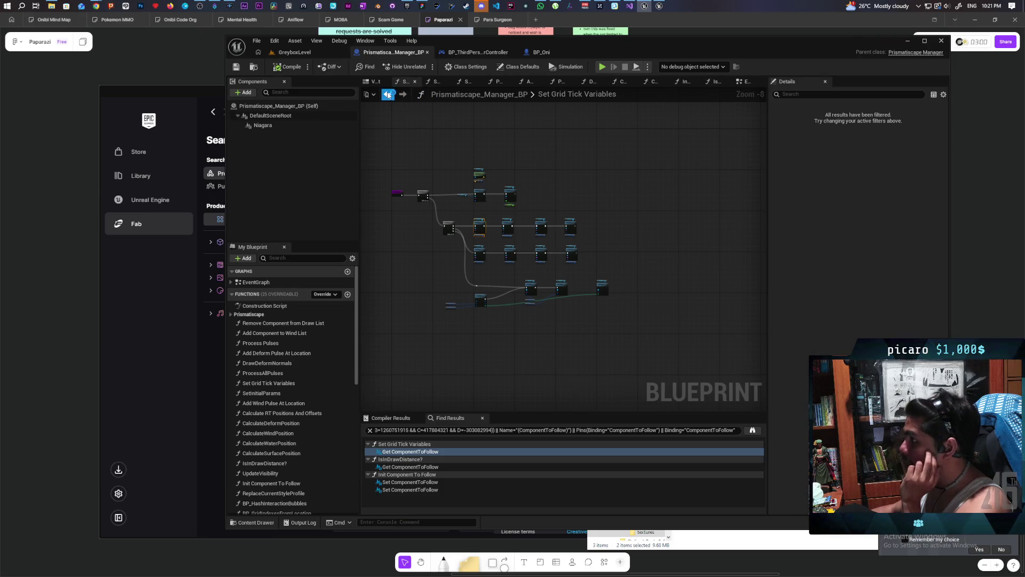
click(388, 95)
click(387, 94)
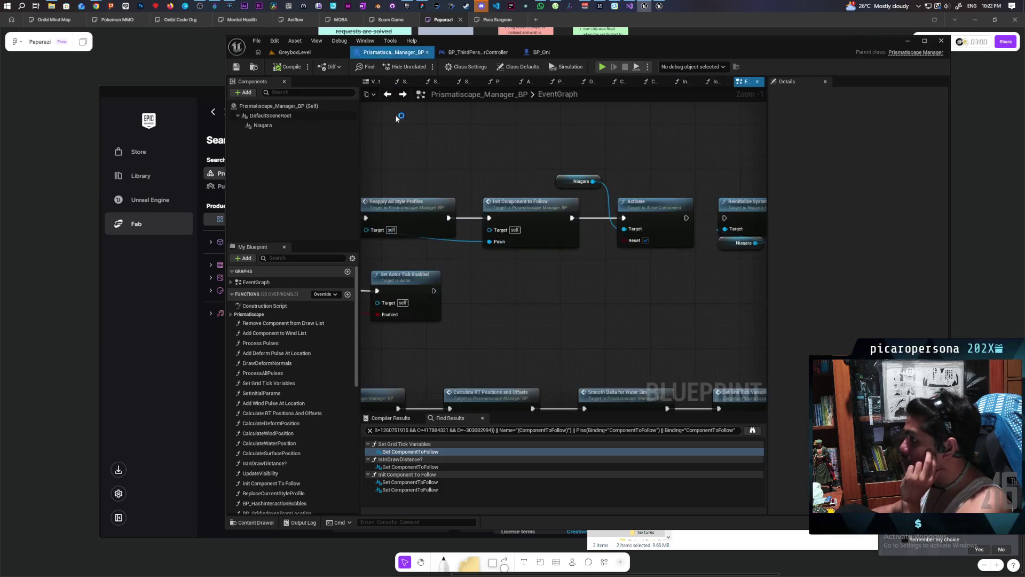
drag(585, 266, 570, 202)
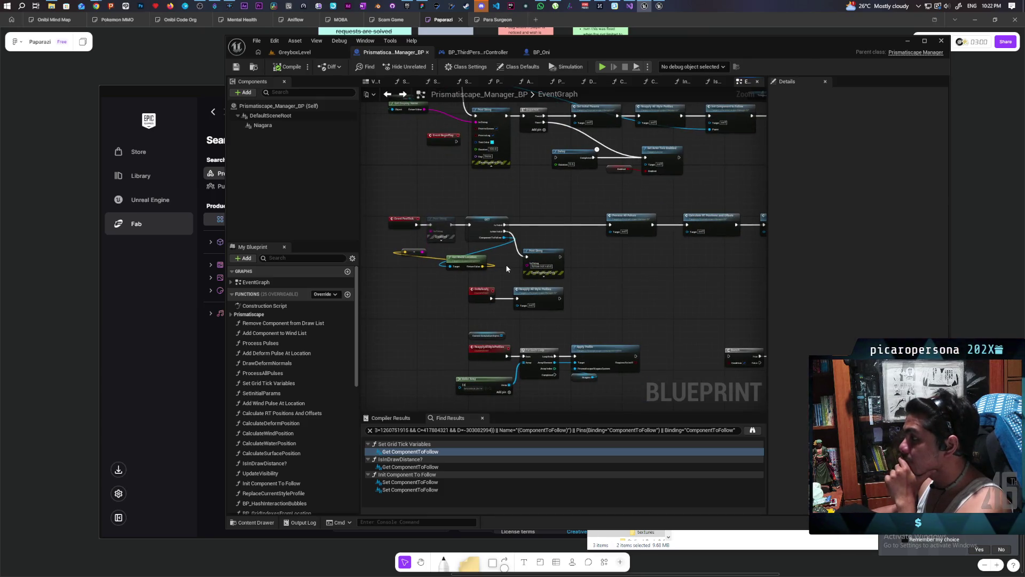
scroll(505, 264, up, 1)
mouse_move(676, 266)
mouse_down()
mouse_move(549, 331)
mouse_move(472, 339)
mouse_move(537, 335)
mouse_move(504, 332)
mouse_up()
Select the Calculate RT Positions And Offsets call and open its function graph
click(507, 339)
drag(566, 262, 603, 321)
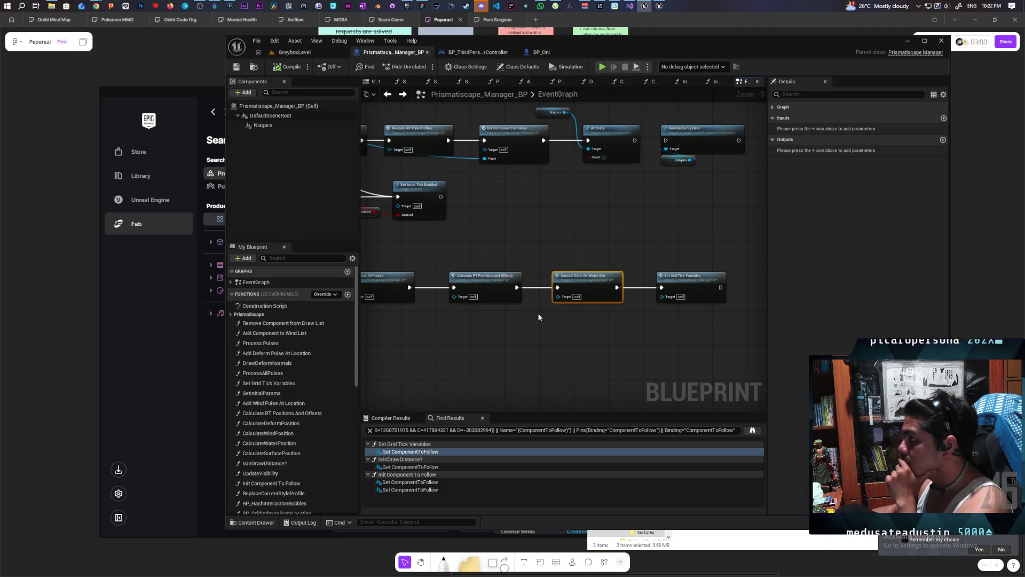
scroll(539, 317, down, 3)
scroll(585, 286, up, 3)
click(600, 245)
double_click(600, 246)
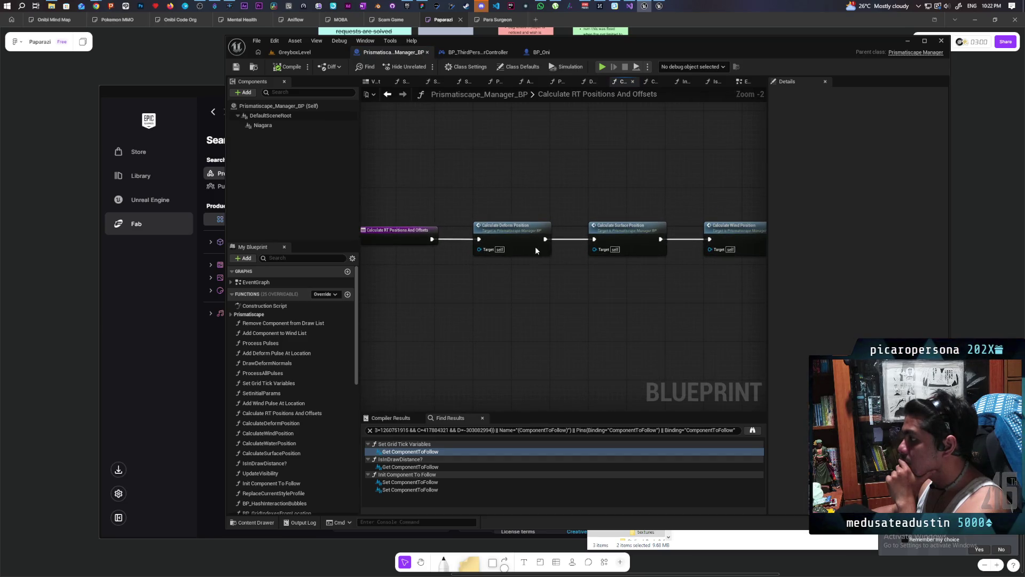
double_click(535, 245)
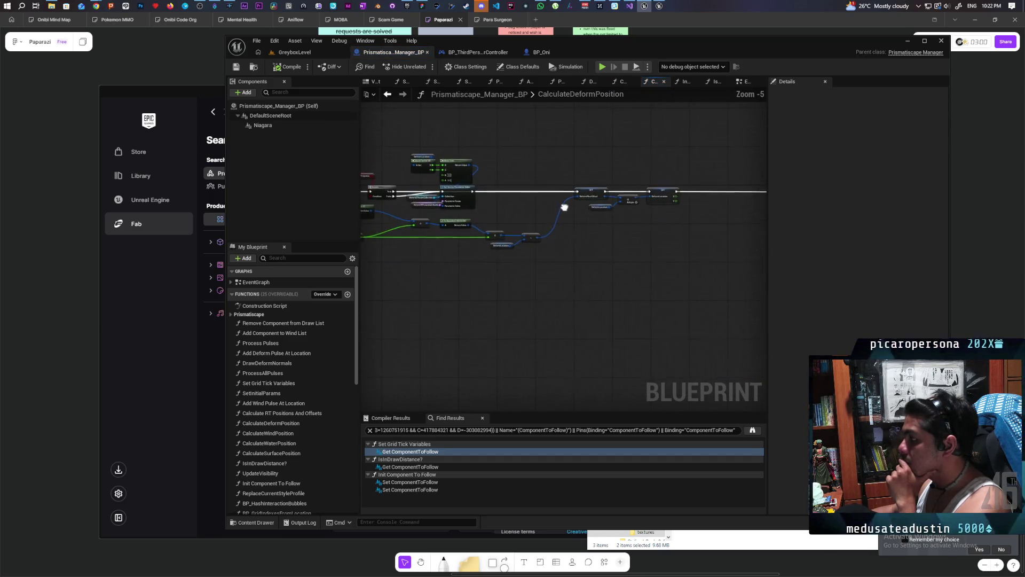
scroll(580, 228, up, 4)
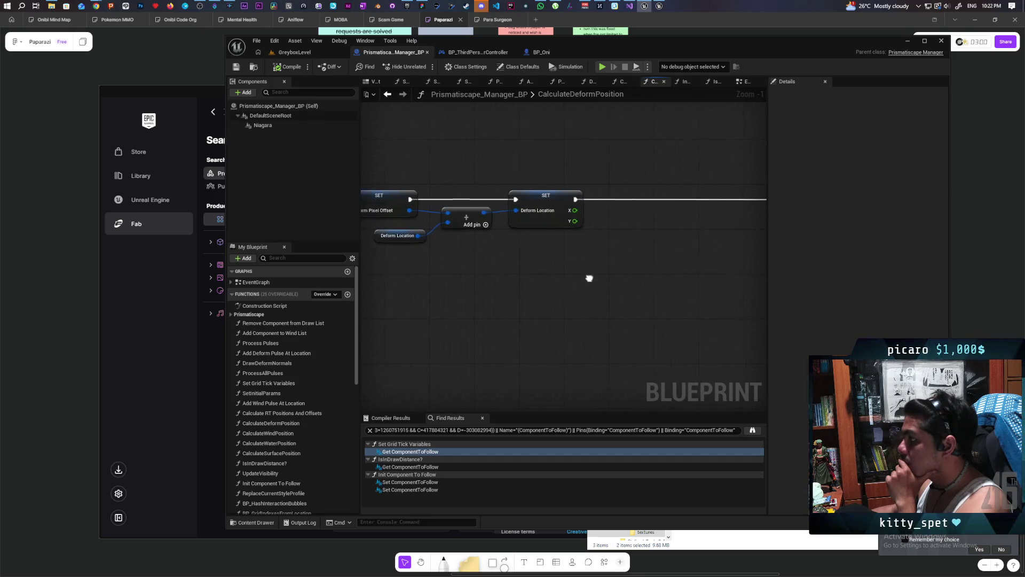
scroll(507, 284, down, 3)
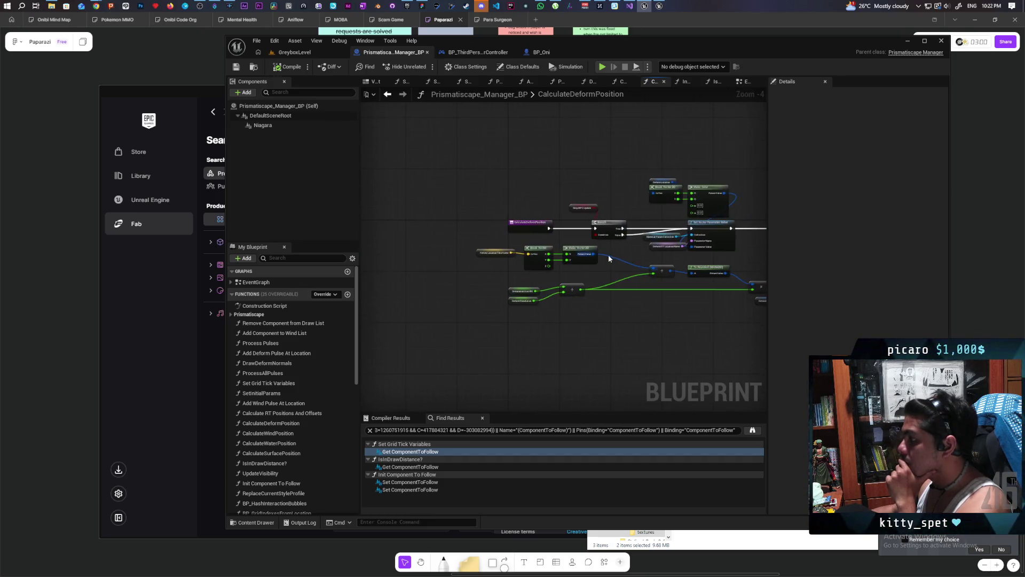
scroll(668, 263, up, 2)
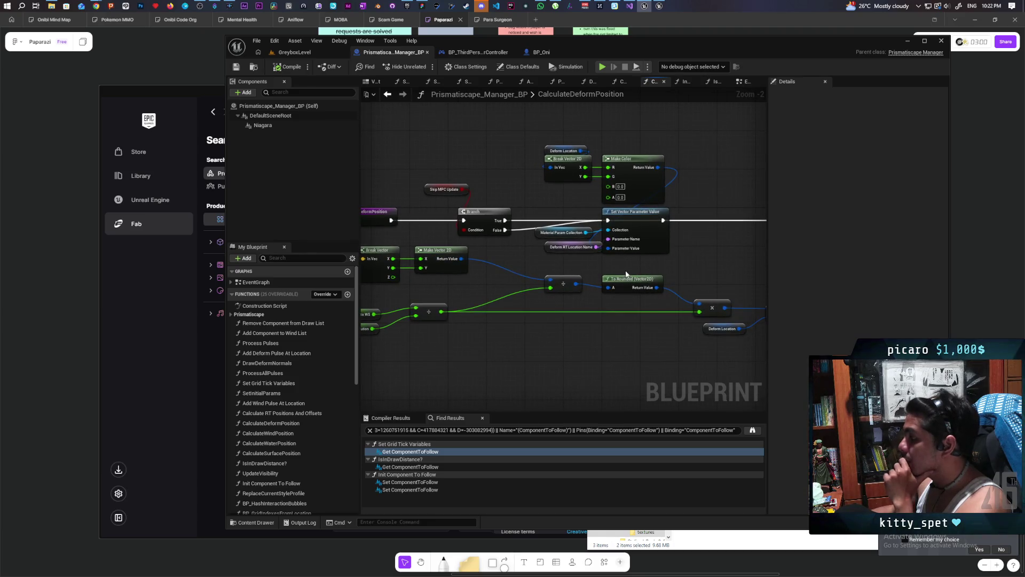
drag(566, 271, 622, 267)
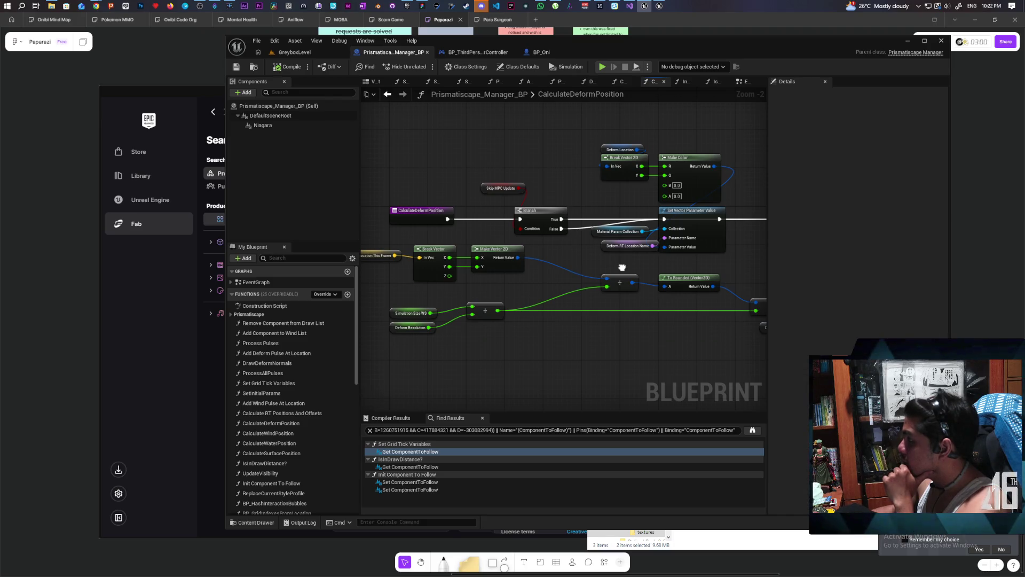
drag(622, 267, 669, 258)
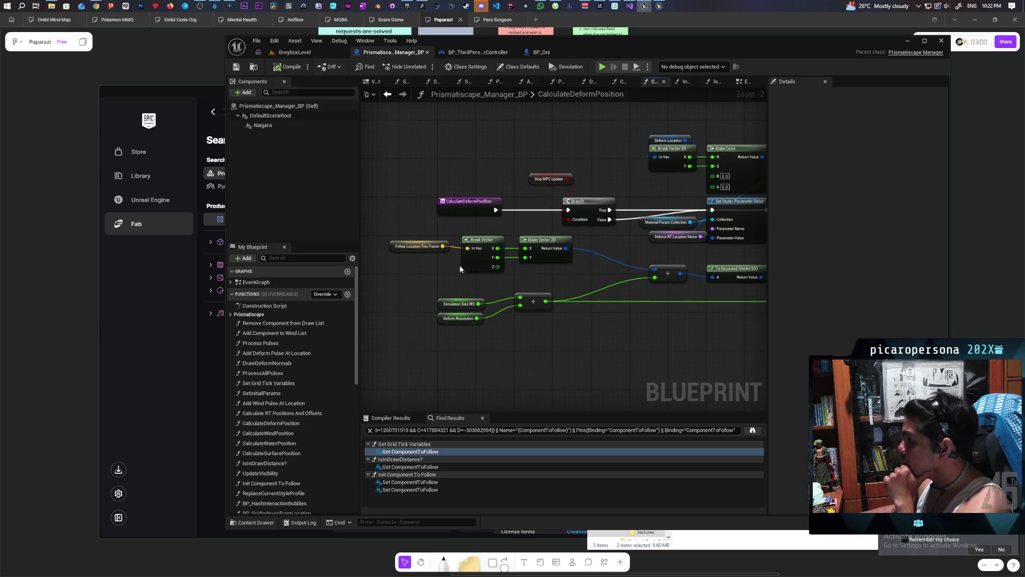
mouse_move(422, 245)
mouse_down()
mouse_move(389, 295)
mouse_move(369, 287)
mouse_up()
mouse_move(529, 320)
mouse_down()
mouse_move(629, 313)
mouse_move(554, 299)
mouse_move(682, 282)
mouse_up()
click(388, 95)
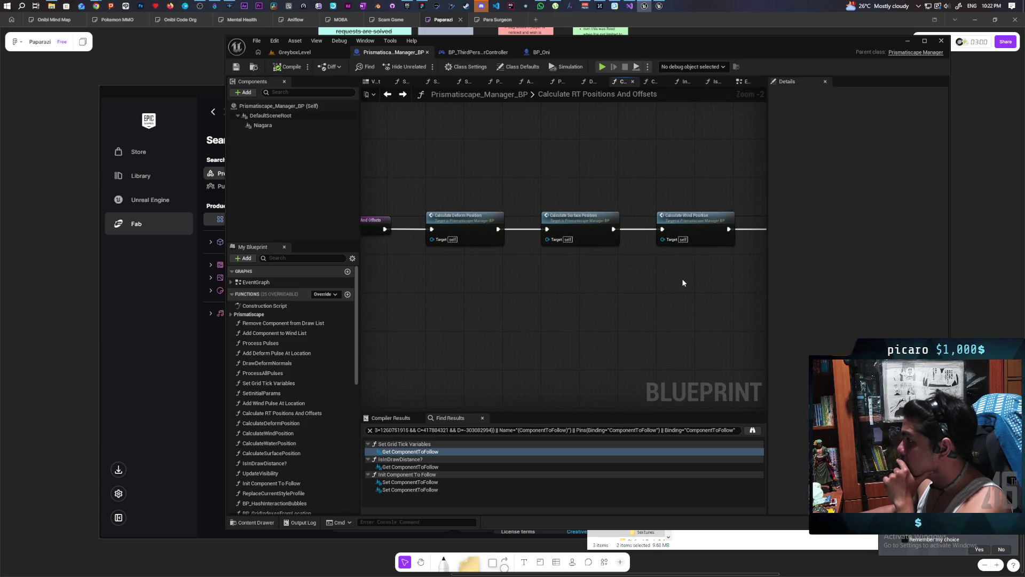
double_click(574, 227)
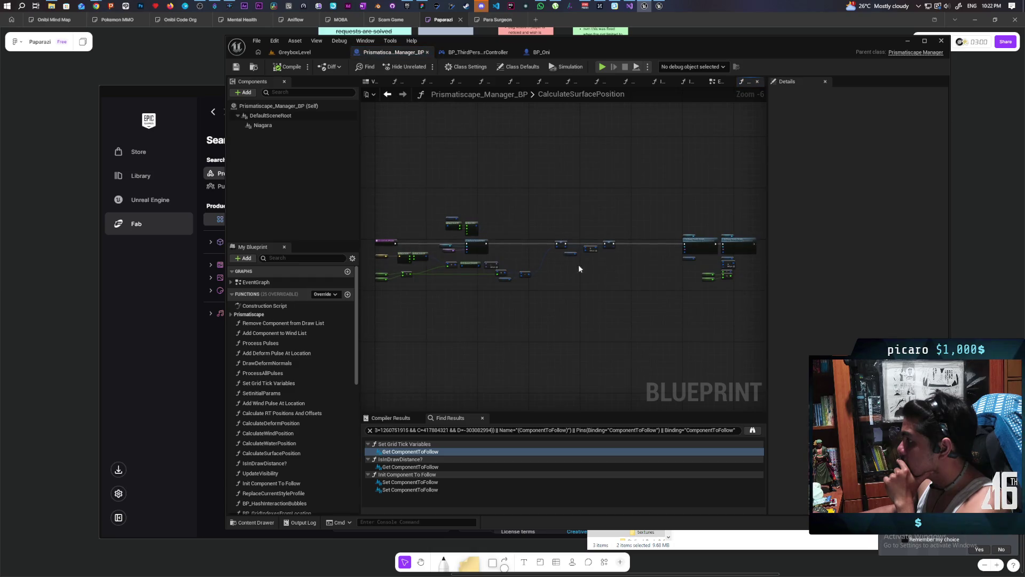
click(388, 95)
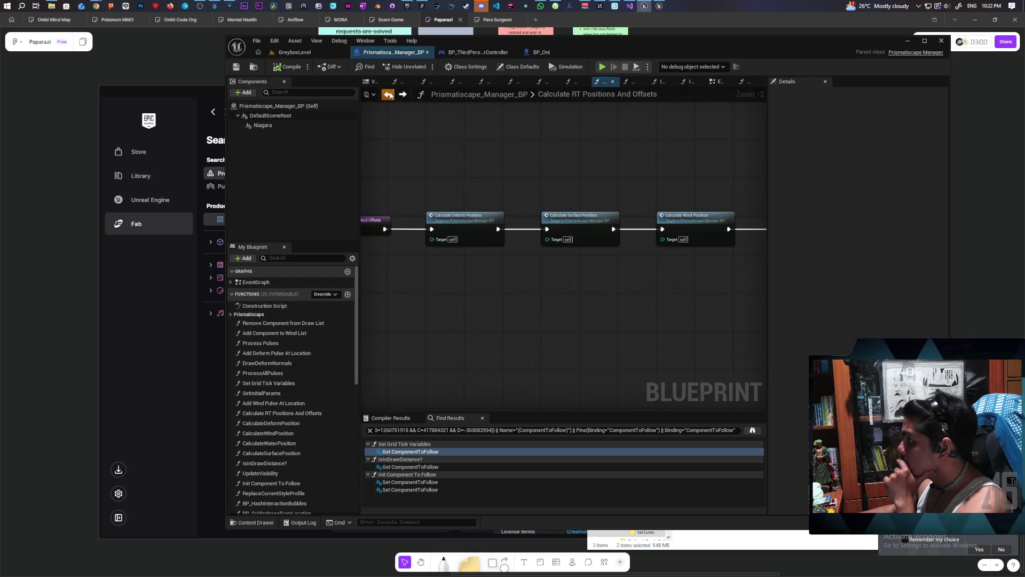
click(388, 94)
mouse_move(530, 213)
mouse_down()
mouse_move(527, 199)
mouse_move(550, 167)
mouse_up()
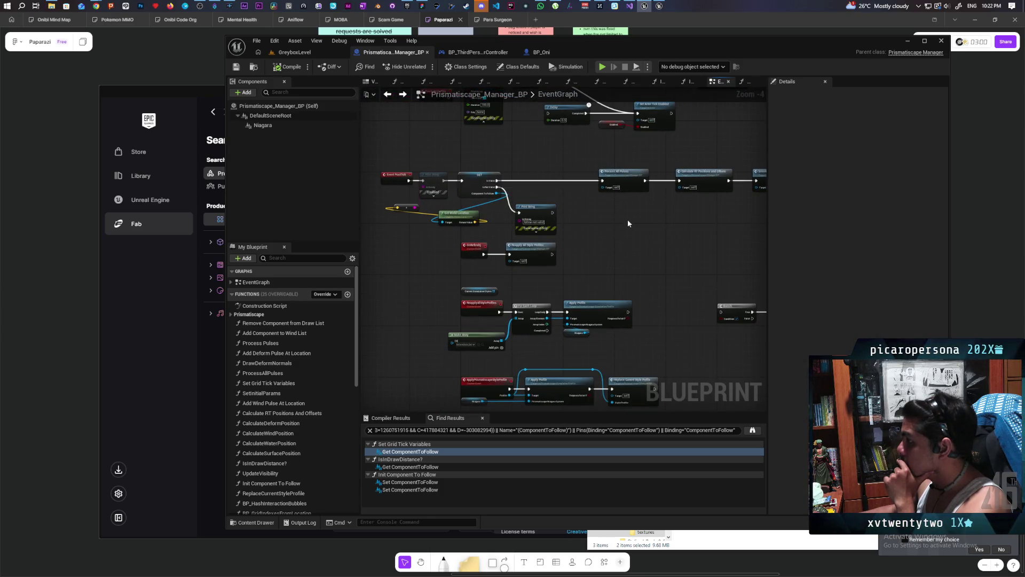
scroll(628, 222, up, 1)
mouse_move(635, 208)
mouse_down()
mouse_move(551, 213)
mouse_move(563, 203)
mouse_up()
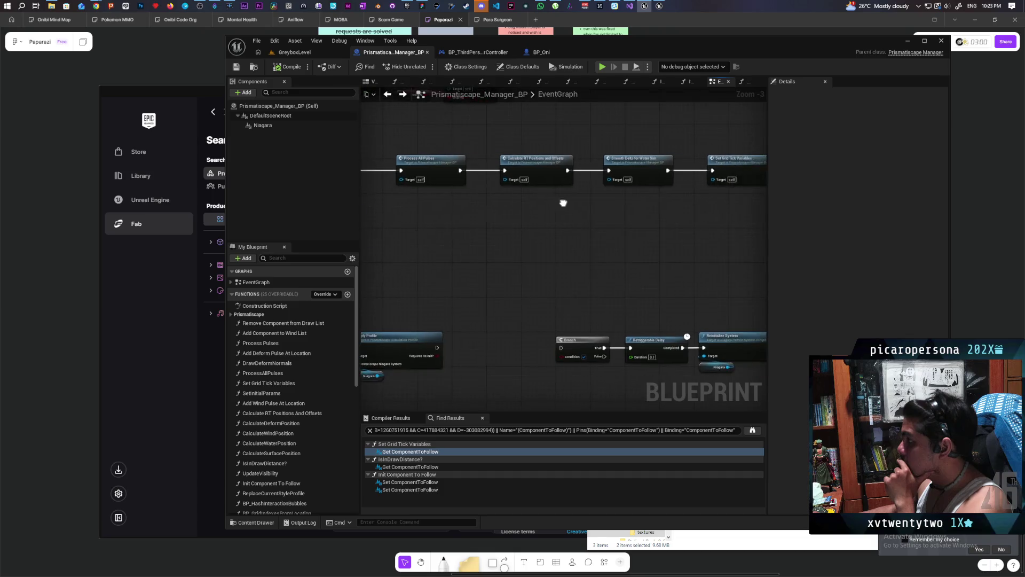
double_click(541, 168)
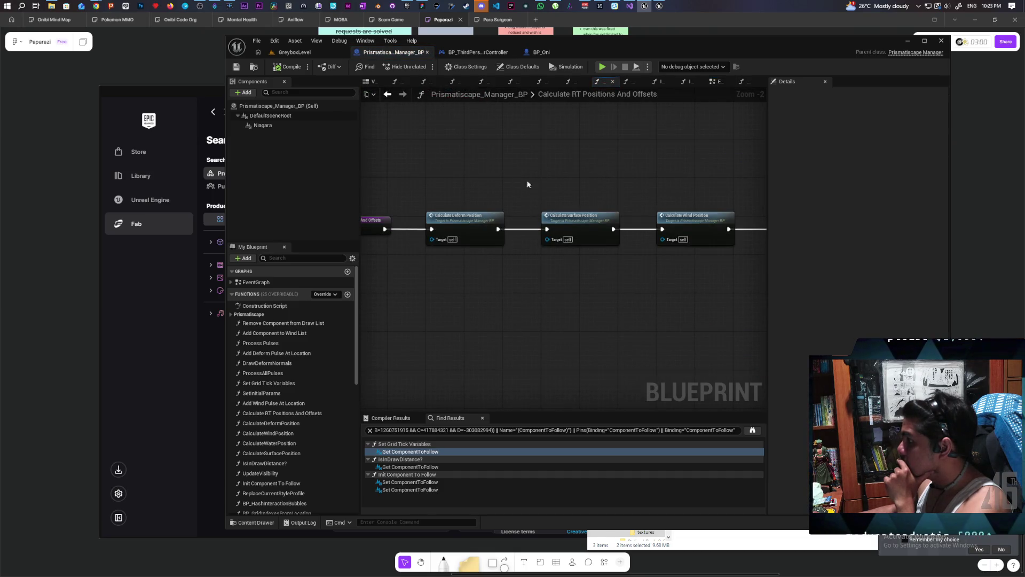
key(alt+Left)
mouse_move(617, 199)
mouse_down()
mouse_move(419, 179)
mouse_move(430, 182)
mouse_up()
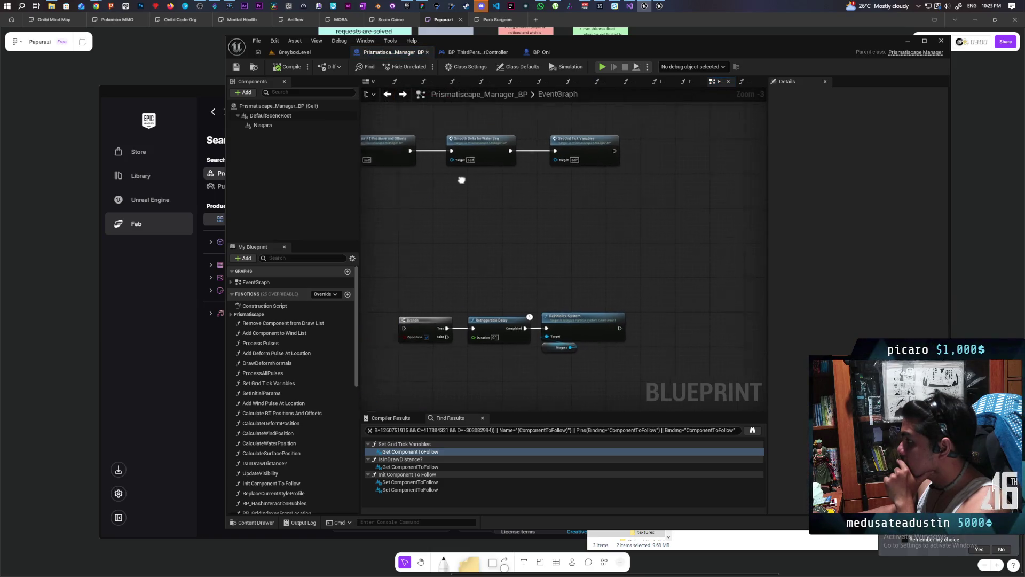
mouse_move(569, 224)
mouse_down()
mouse_move(619, 199)
mouse_move(664, 245)
mouse_move(611, 167)
mouse_up()
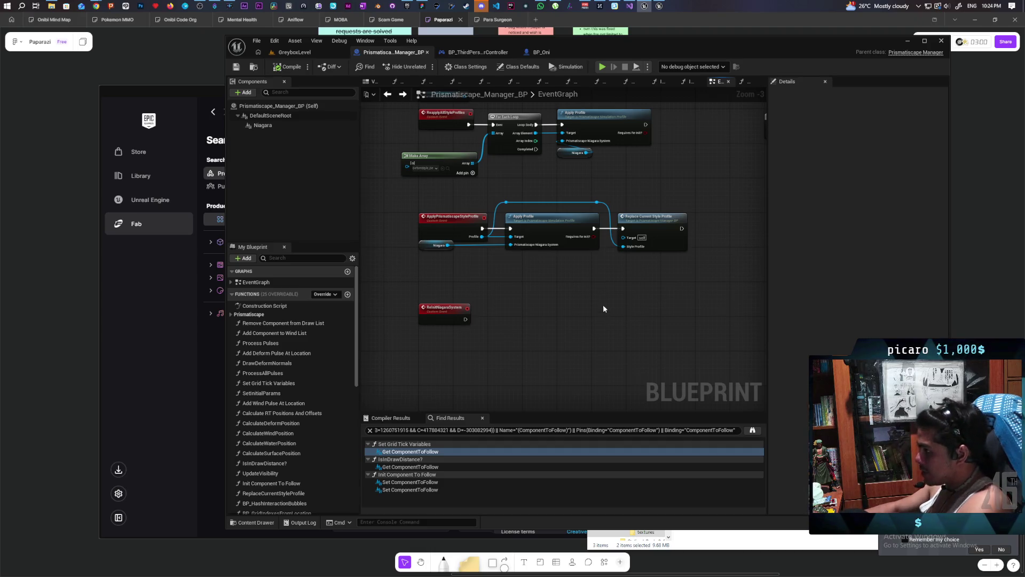
click(296, 52)
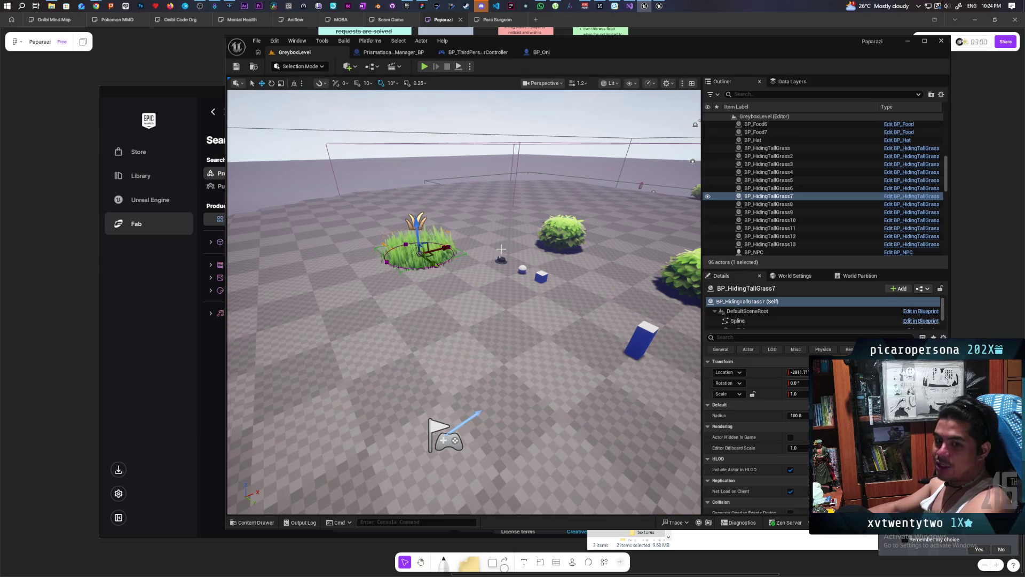
Fly the camera to the tall grass patch, then bring up BP_ThirdPersonPlayerController's EventGraph
mouse_move(591, 326)
mouse_down()
mouse_move(587, 197)
mouse_move(571, 277)
mouse_move(550, 256)
mouse_move(587, 270)
mouse_up()
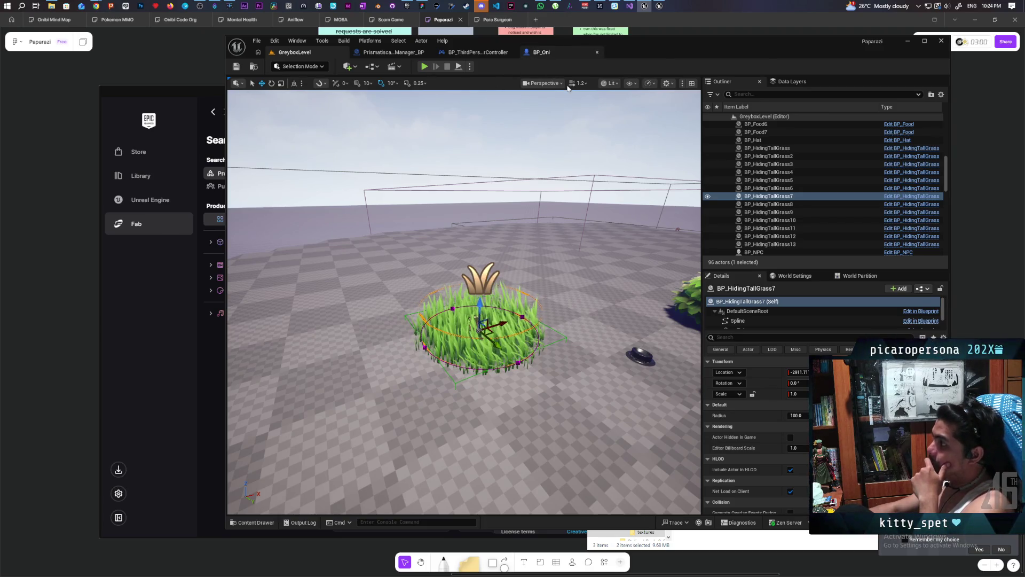
click(541, 52)
click(318, 51)
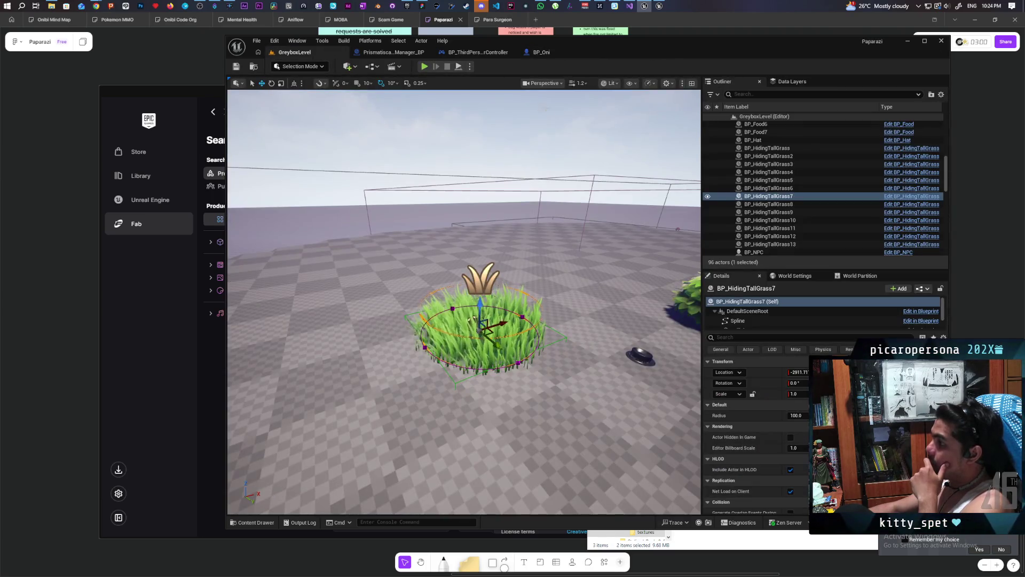
click(491, 53)
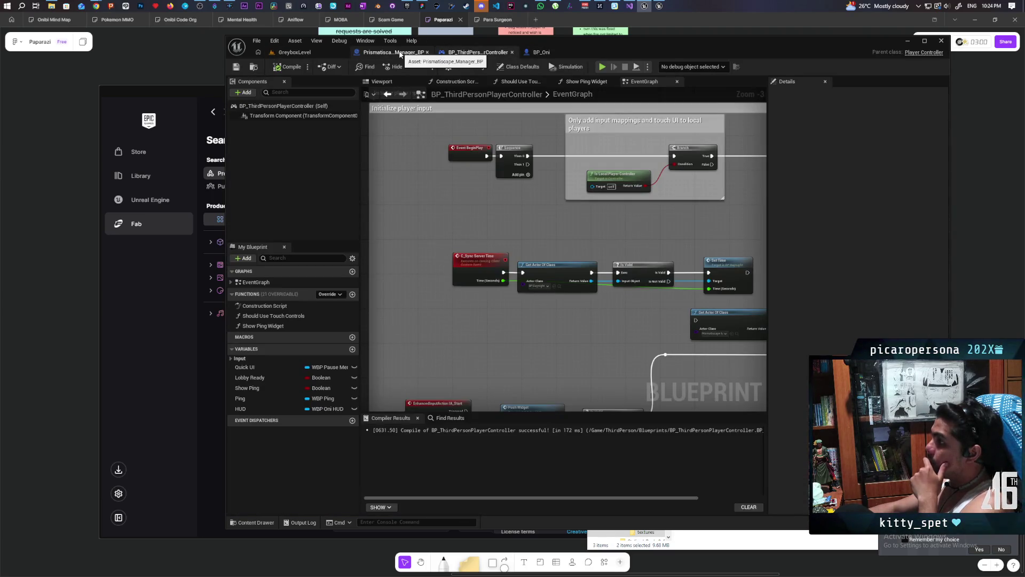
Search the manager and then all blueprints for InteractionBubbleComponentArray references
click(401, 54)
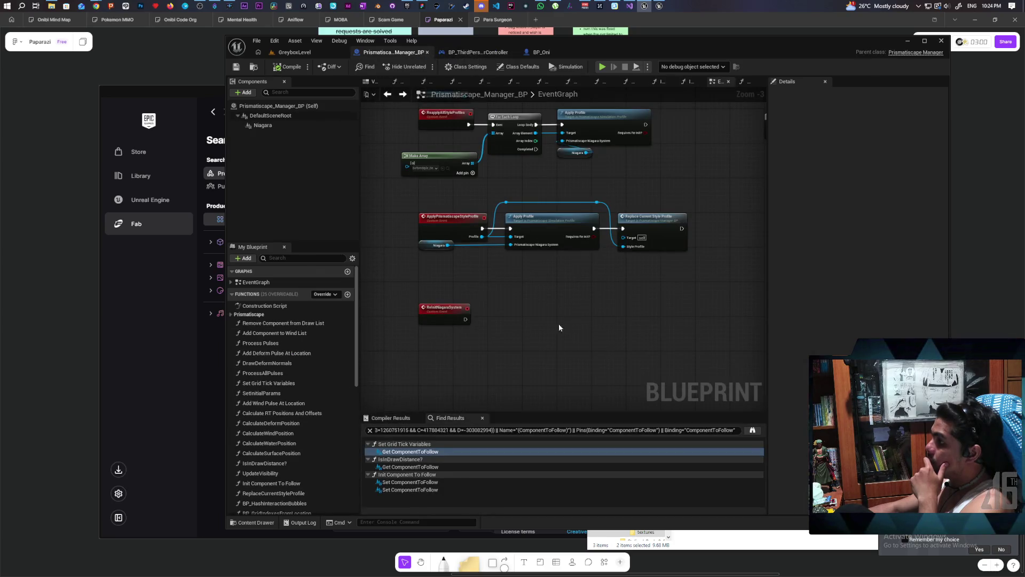
scroll(315, 358, down, 10)
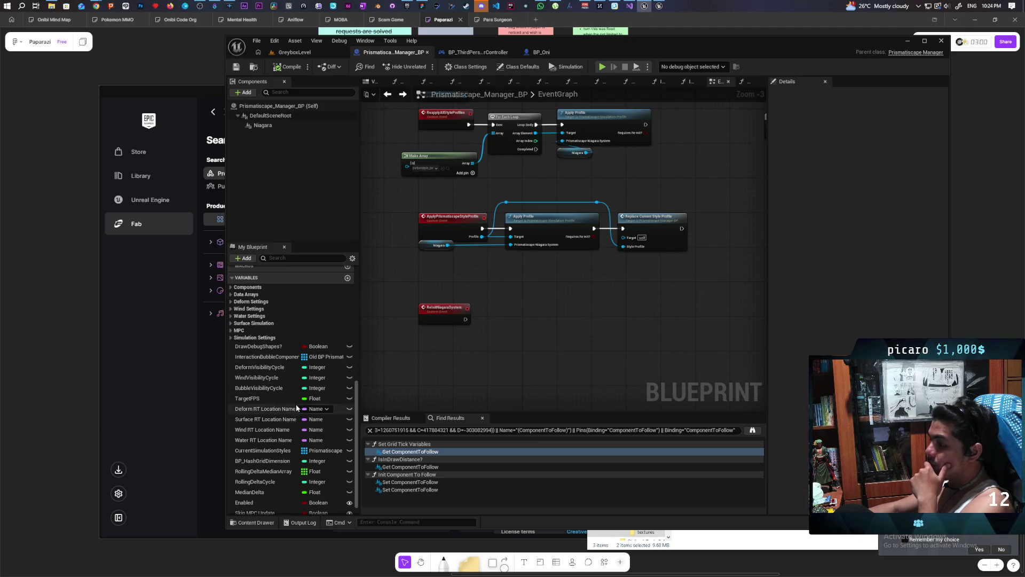
click(279, 357)
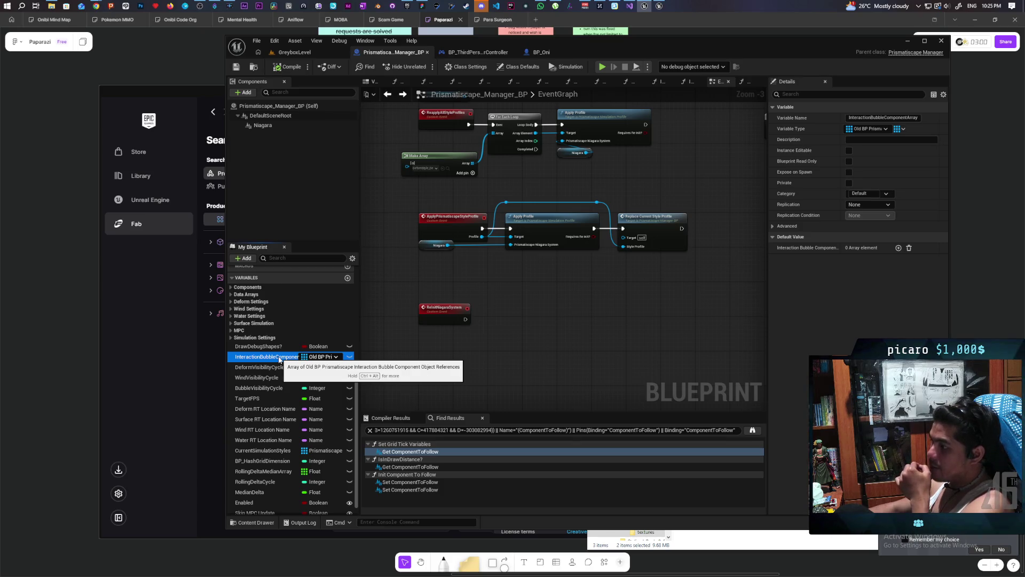
right_click(280, 359)
mouse_move(344, 386)
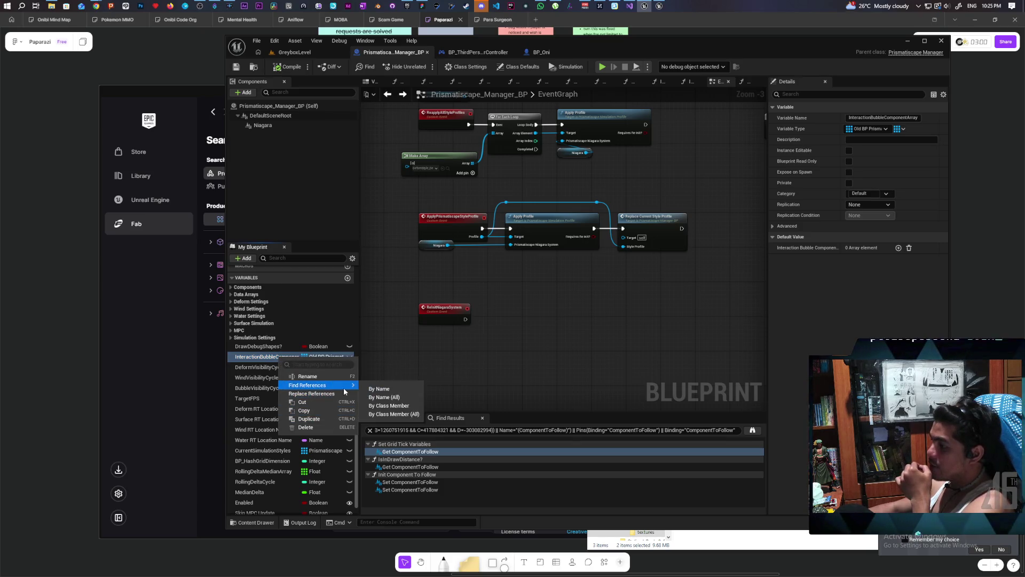
click(393, 405)
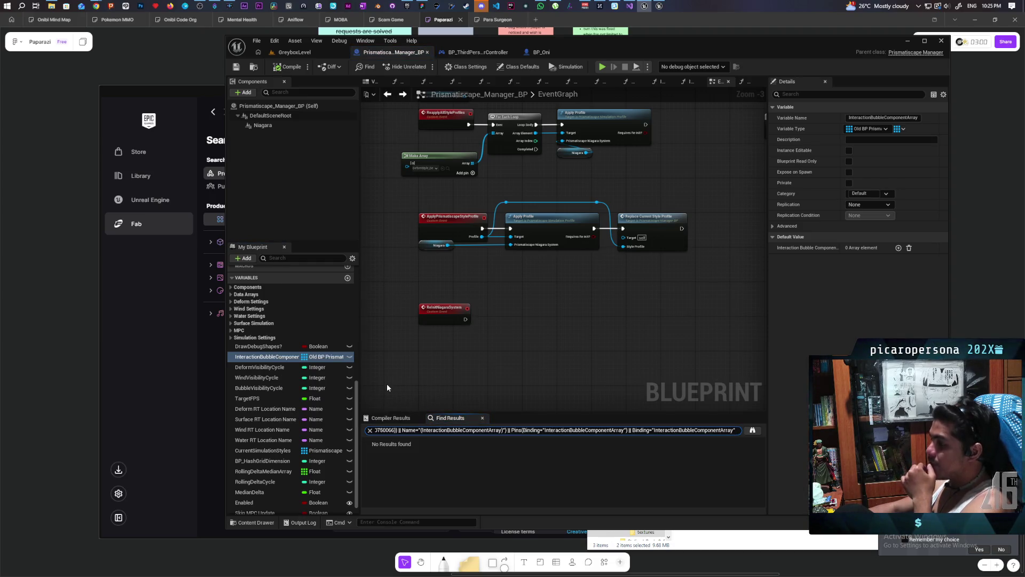
click(753, 432)
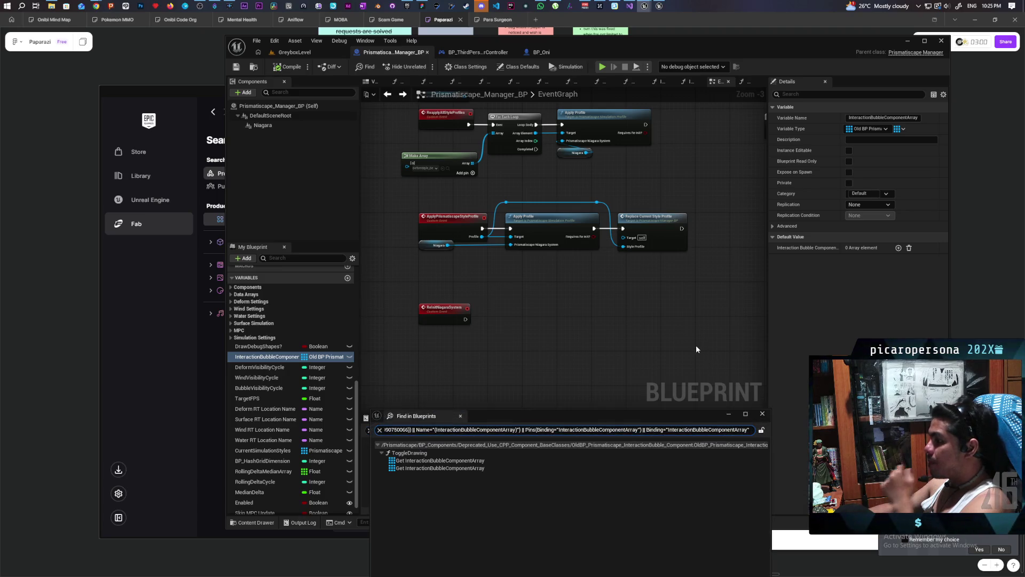
Open the ToggleDrawing graph that reads the array and inspect its branch nodes
double_click(437, 468)
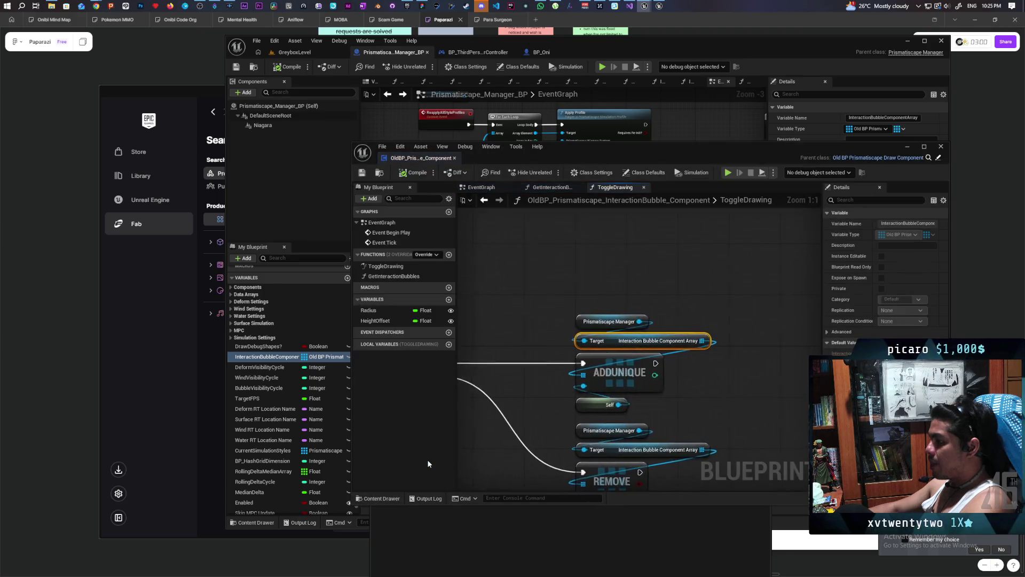
scroll(557, 410, down, 3)
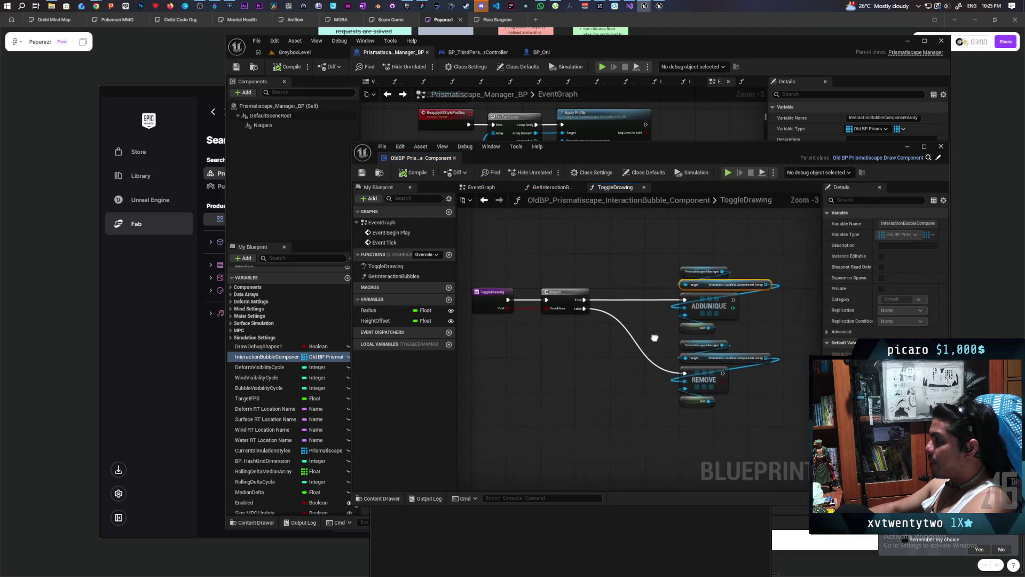
drag(702, 360, 684, 338)
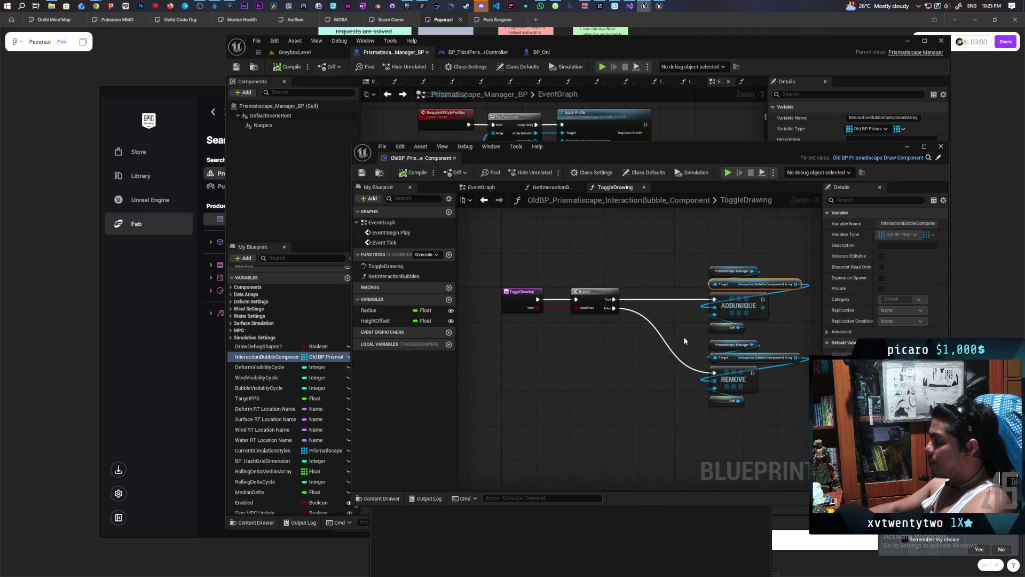
scroll(683, 364, up, 1)
drag(684, 365, 649, 356)
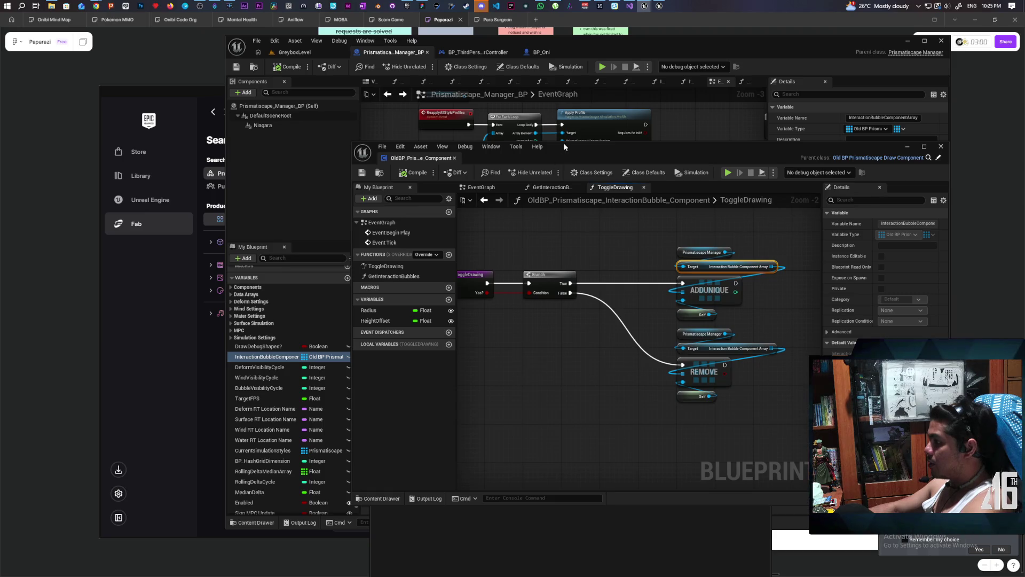
Close the old interaction bubble component editor and the Find in Blueprints window
mouse_move(563, 143)
mouse_down()
mouse_move(582, 139)
mouse_move(581, 63)
mouse_up()
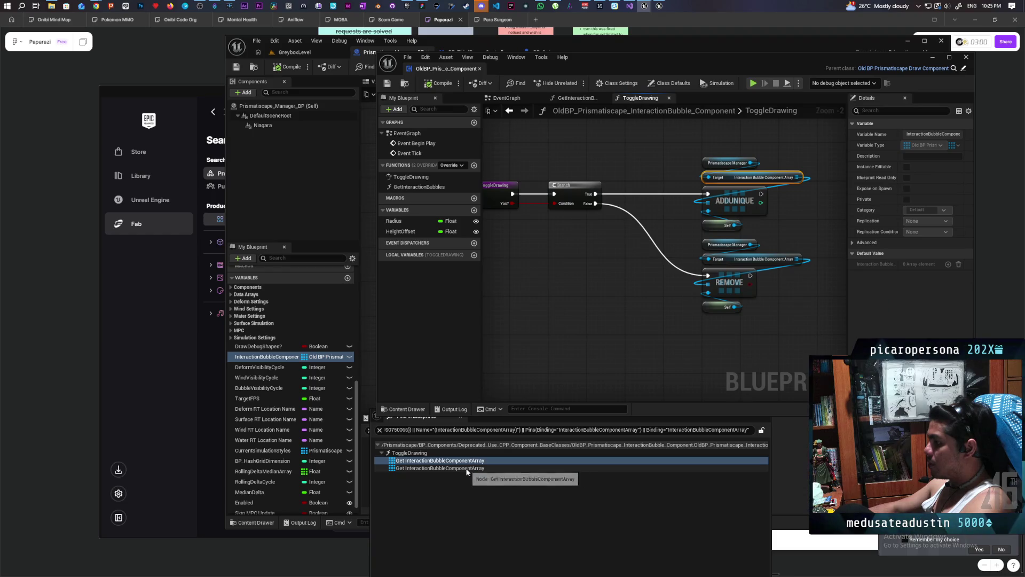
click(966, 57)
mouse_move(546, 418)
mouse_down()
mouse_move(529, 257)
mouse_move(418, 240)
mouse_move(388, 213)
mouse_move(450, 201)
mouse_move(544, 283)
mouse_up()
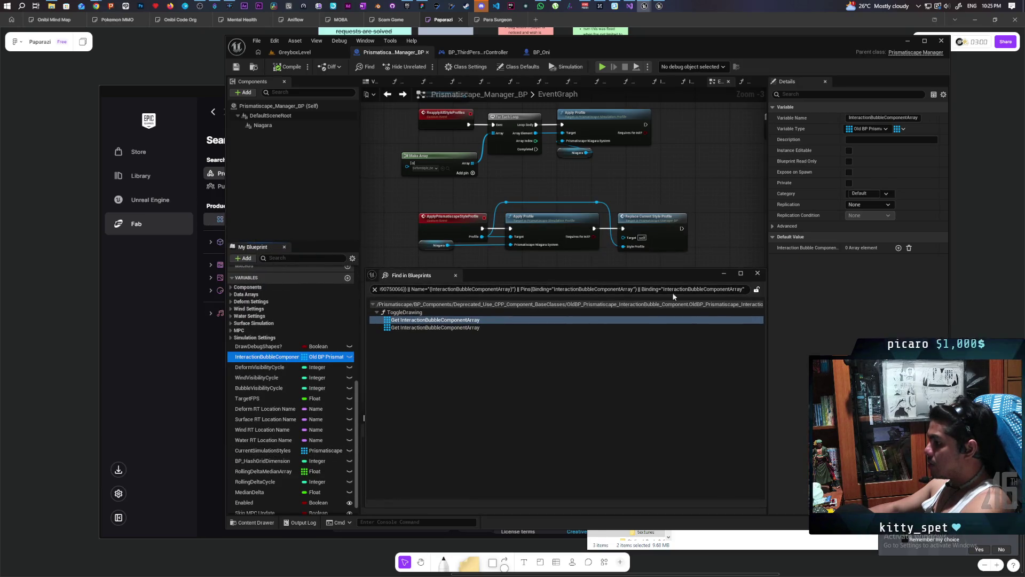
click(756, 274)
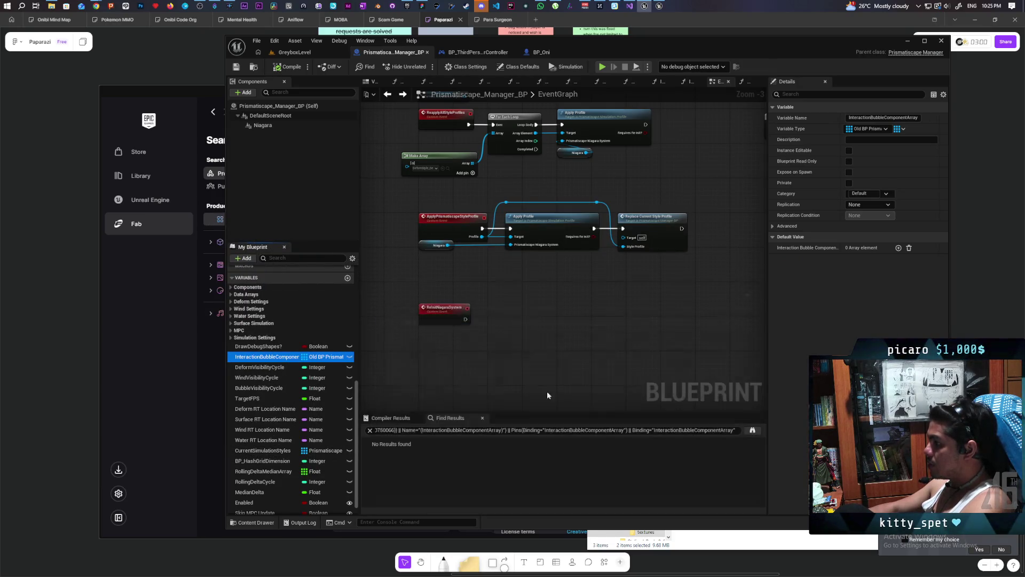
Briefly expand and collapse the Simulation Settings, Components, Data Arrays and Deform Settings variable groups
scroll(293, 444, down, 1)
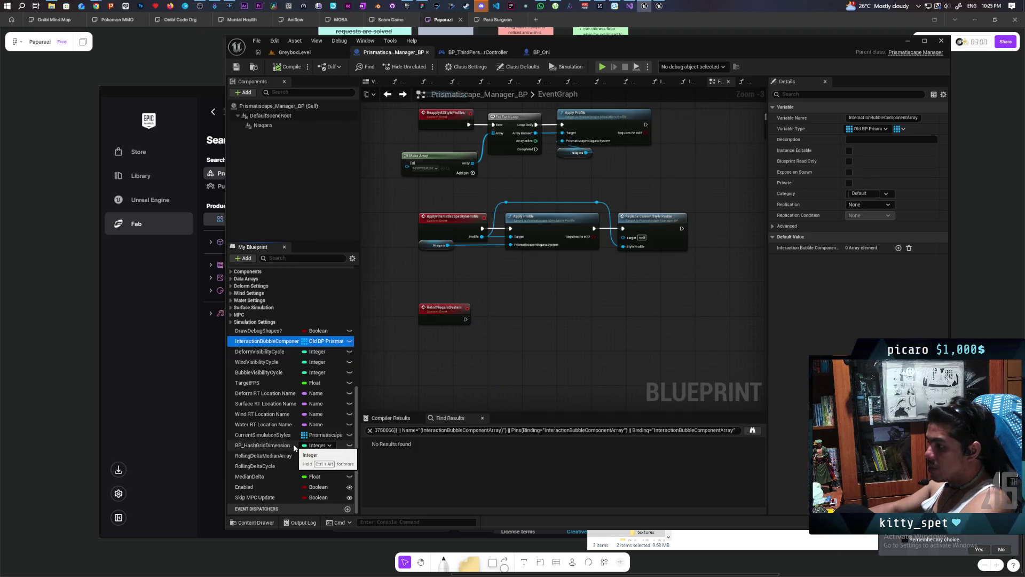
click(229, 322)
click(229, 322)
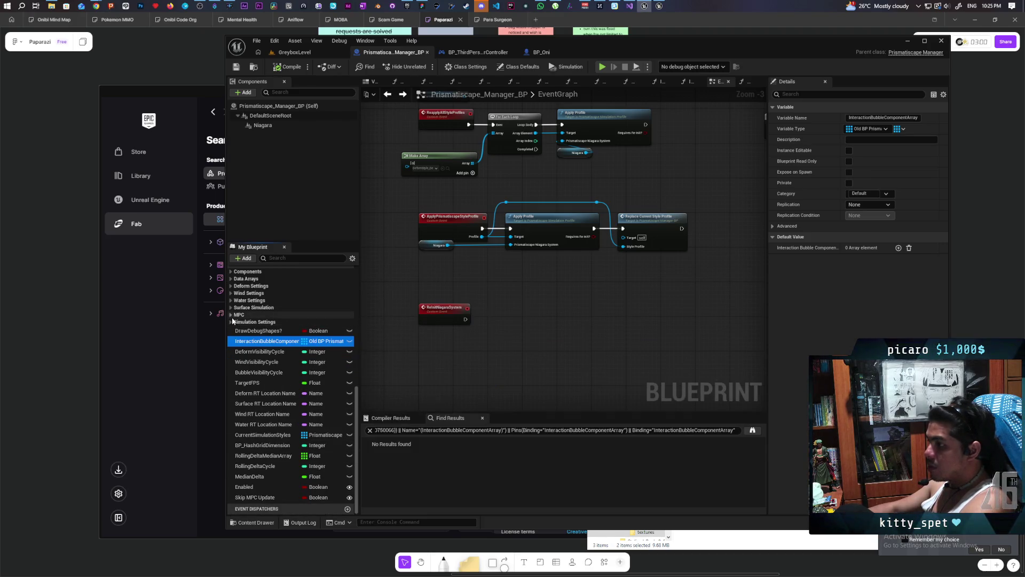
click(230, 271)
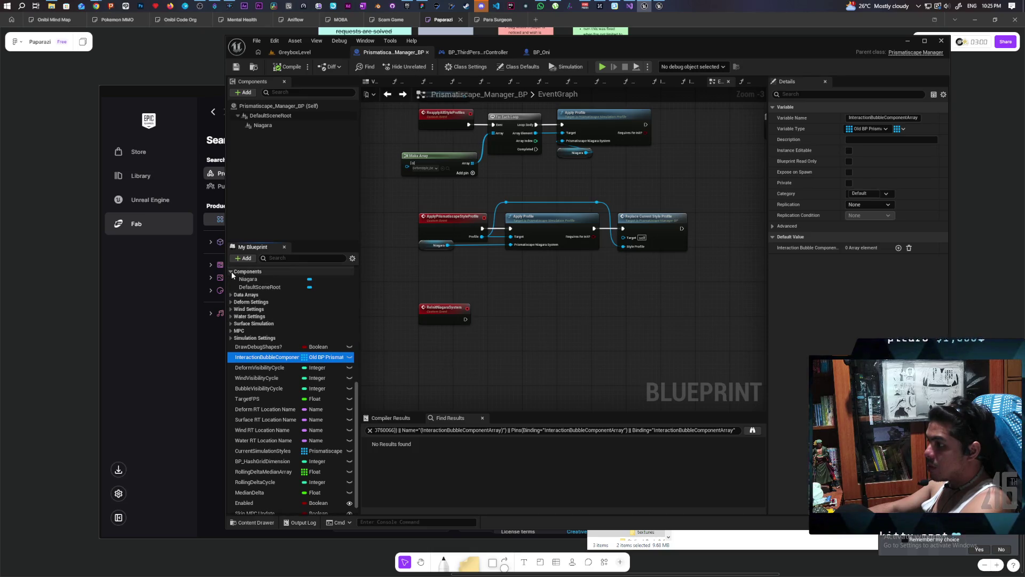
click(232, 271)
click(231, 278)
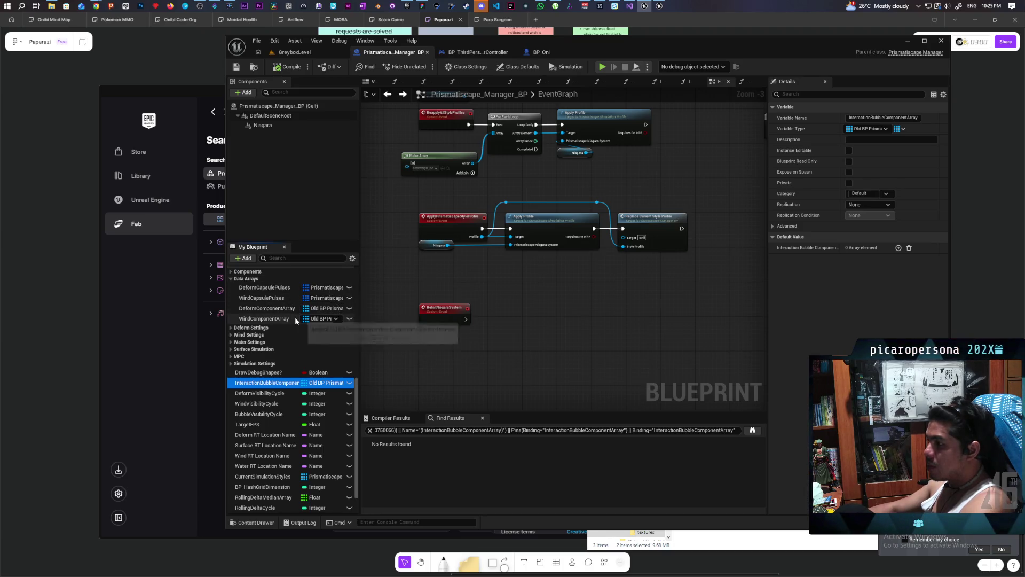
click(237, 328)
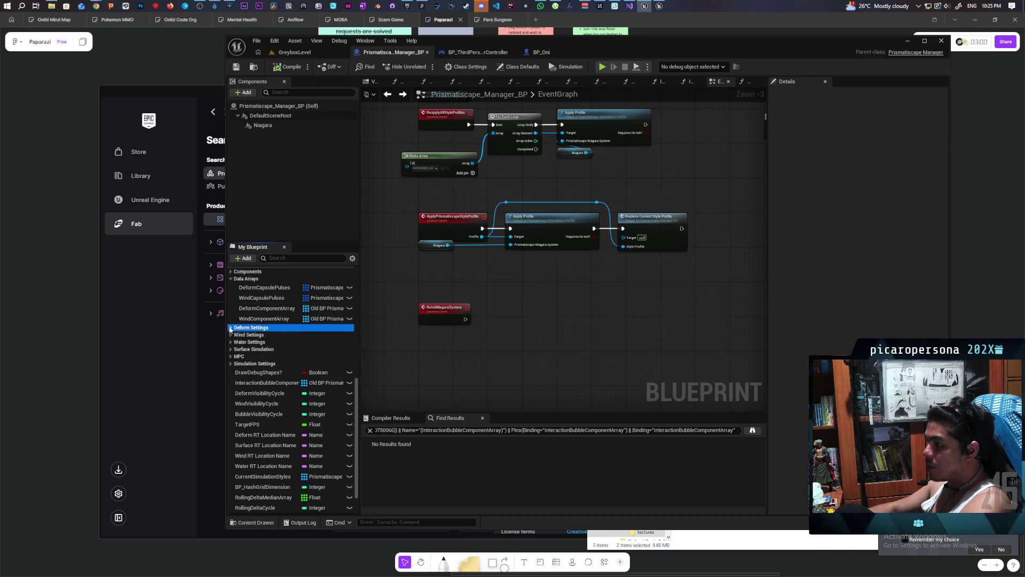
click(230, 327)
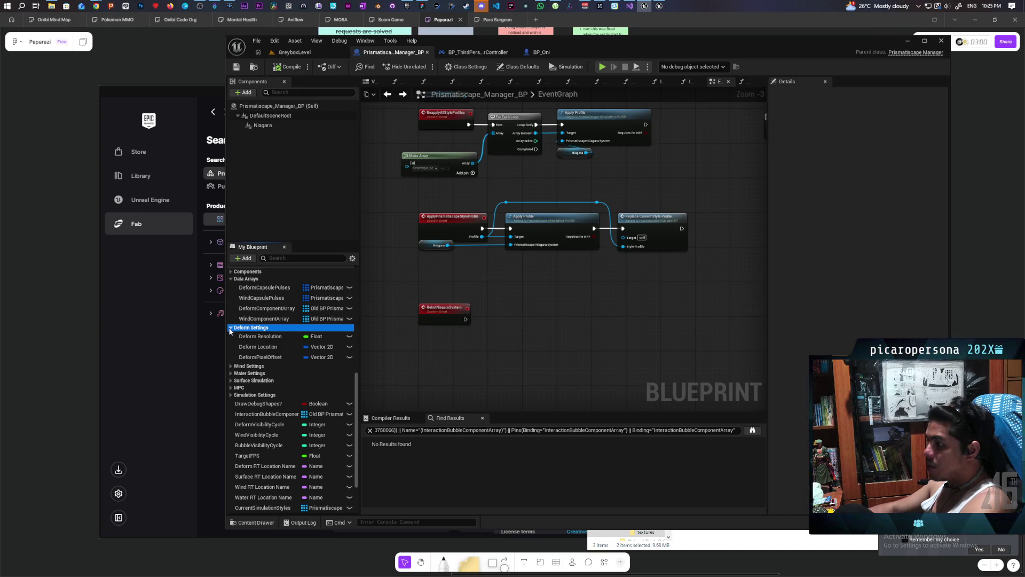
click(230, 327)
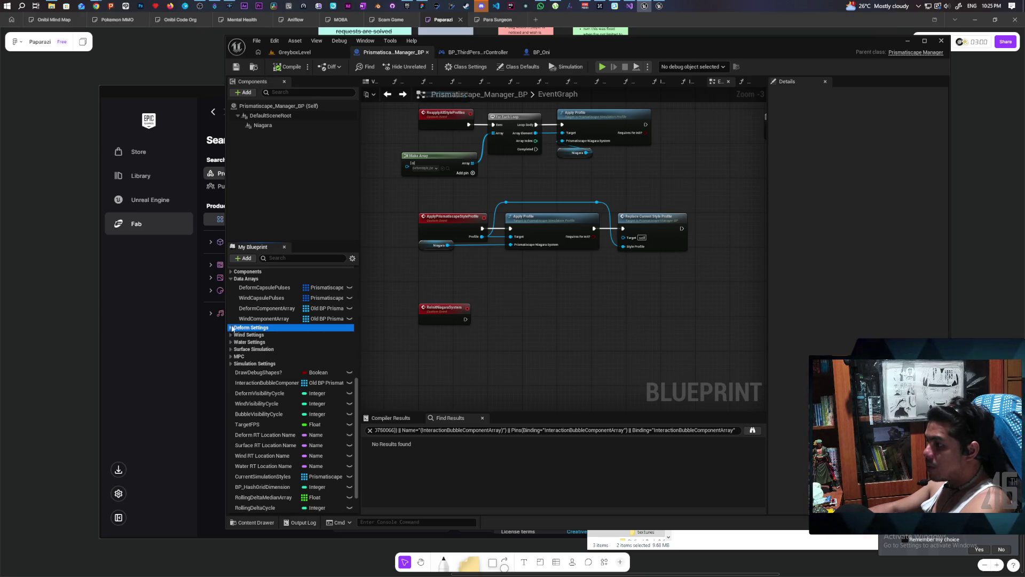
click(230, 279)
Peek into the Water Settings, Surface Simulation, MPC and Simulation Settings groups, collapsing each again
click(230, 300)
click(230, 301)
click(231, 307)
click(231, 308)
click(231, 315)
click(231, 315)
click(231, 322)
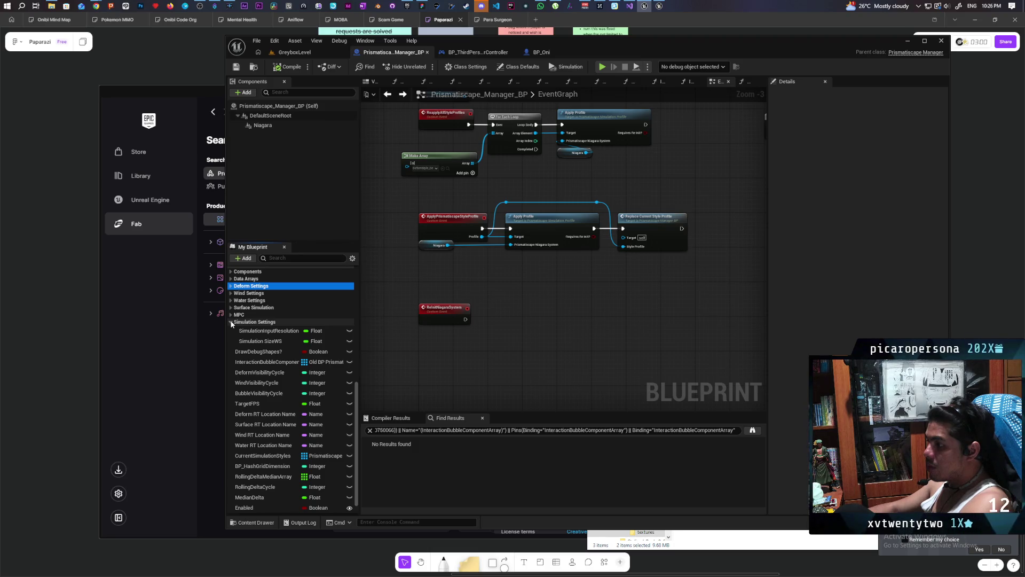
click(231, 322)
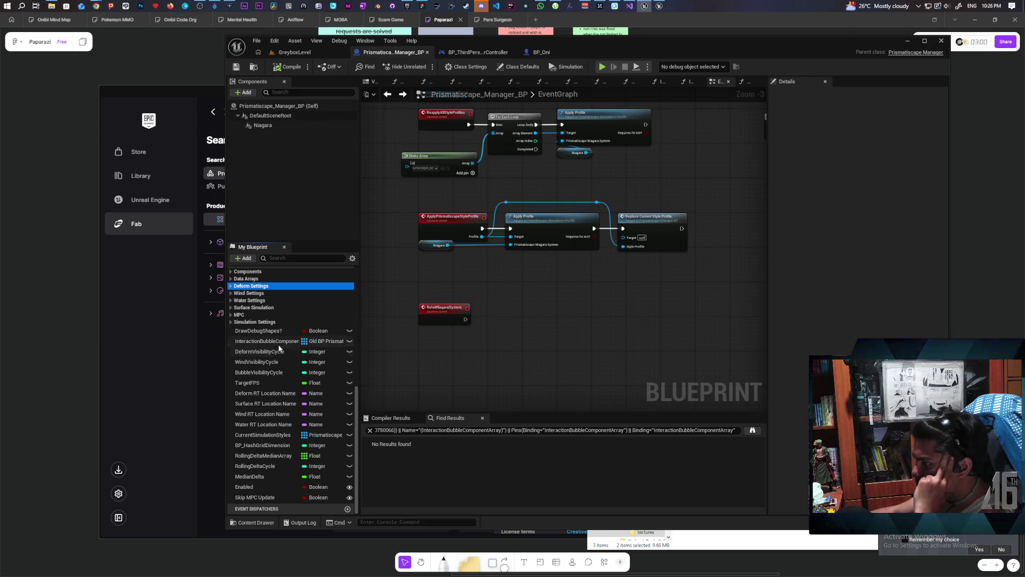
Expand Data Arrays and bring up Find References for the DeformCapsulePulses variable
click(230, 278)
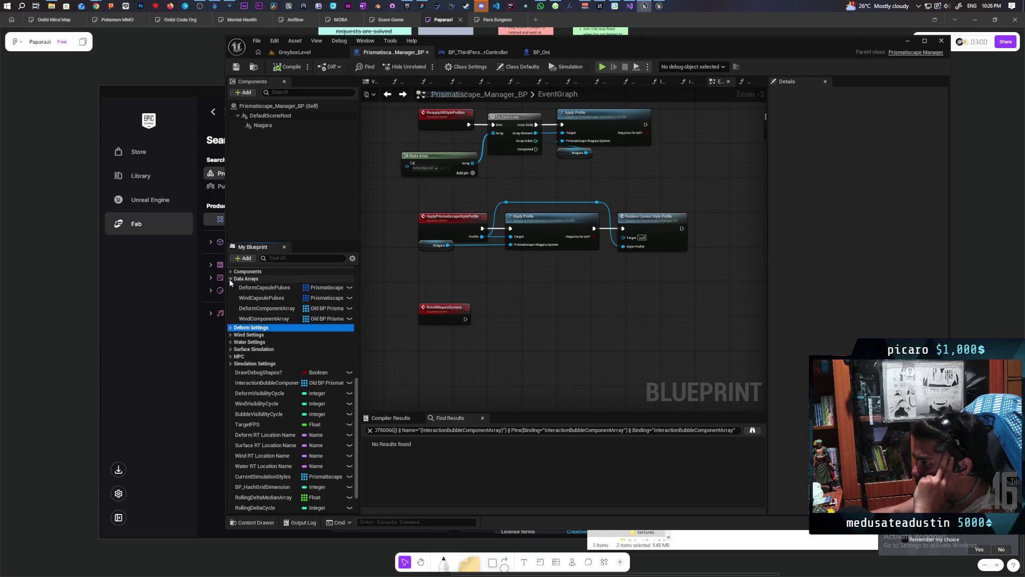
click(258, 288)
right_click(263, 291)
mouse_move(337, 319)
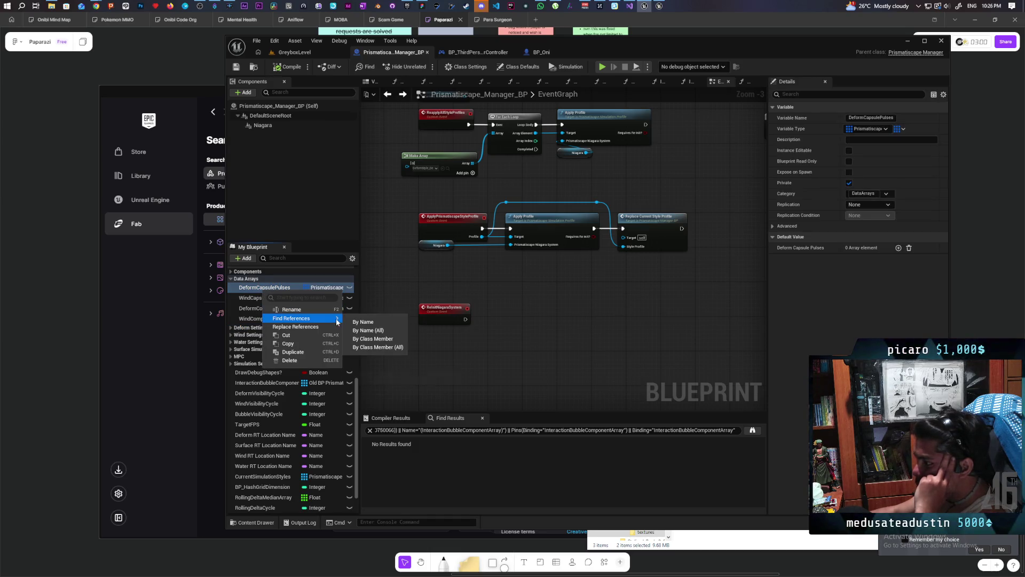